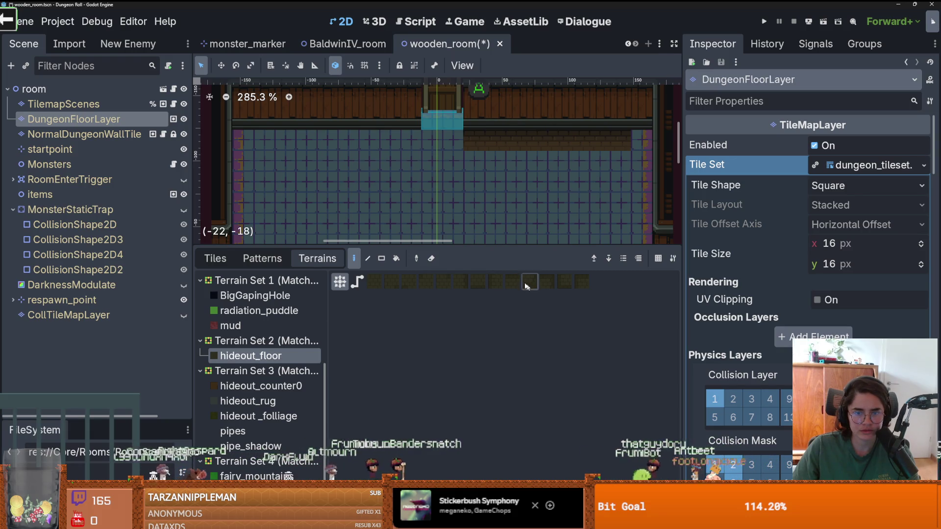
# Paint two stray hideout_floor tiles into the room, then undo them
pyautogui.click(512, 282)
pyautogui.click(452, 139)
pyautogui.scroll(5, 457, 178)
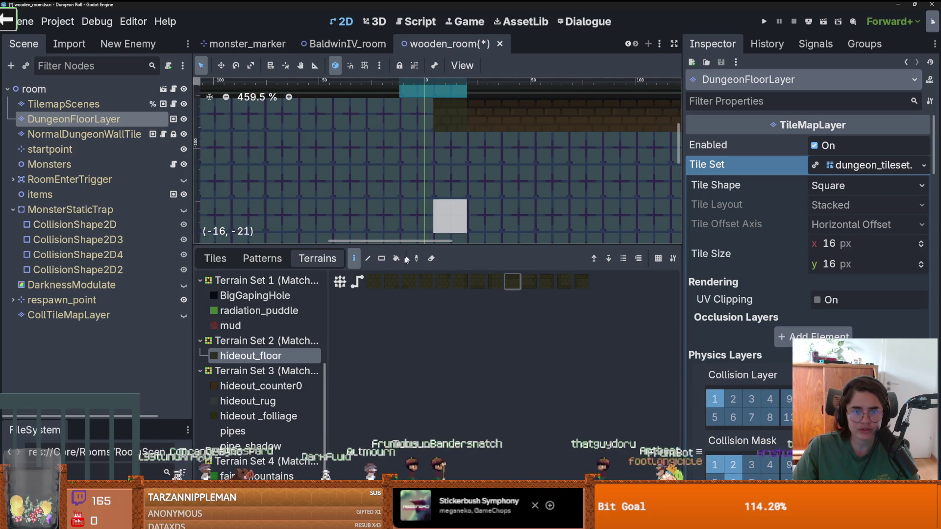
pyautogui.hotkey('ctrl', 'z')
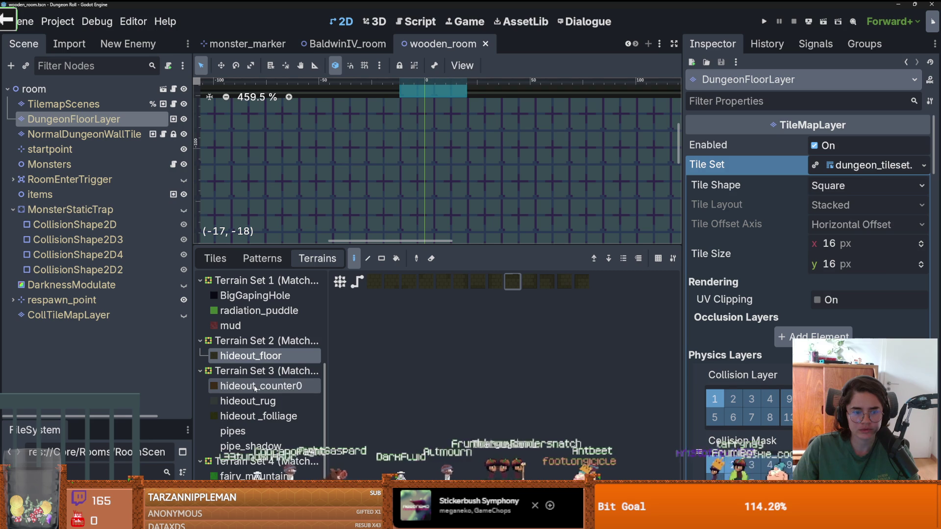
# Browse the terrain list from BigGapingHole up to stone_floor
pyautogui.scroll(4, 264, 371)
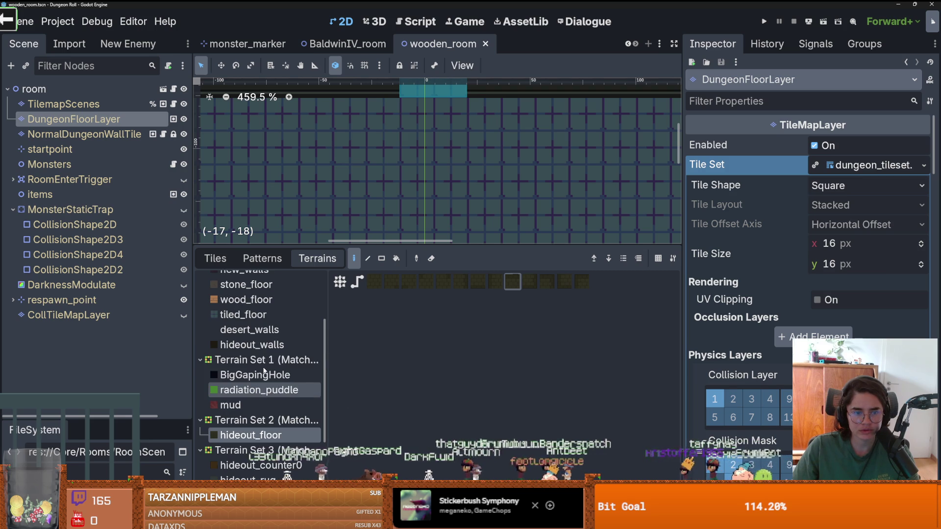
pyautogui.click(258, 389)
pyautogui.click(255, 374)
pyautogui.click(251, 345)
pyautogui.click(254, 336)
pyautogui.press('Up')
pyautogui.press('Up')
pyautogui.press('Up')
pyautogui.press('Up')
pyautogui.press('Up')
pyautogui.press('Up')
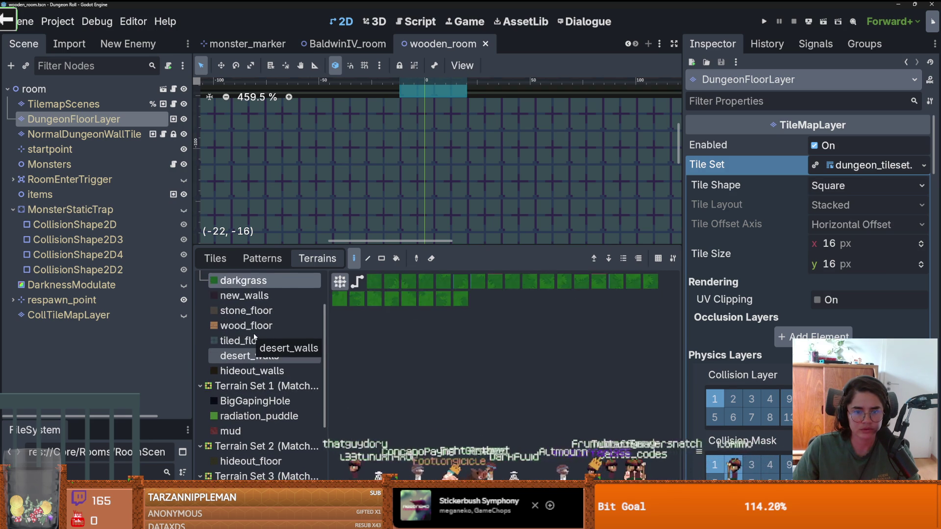
# Switch to the NormalDungeonWallTile layer, then back to DungeonFloorLayer
pyautogui.press('Down')
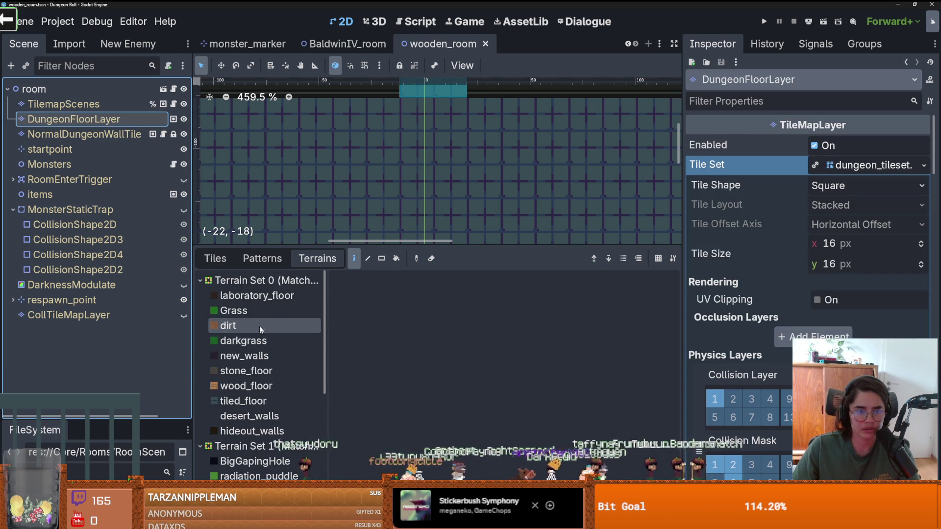
pyautogui.click(88, 131)
pyautogui.press('Up')
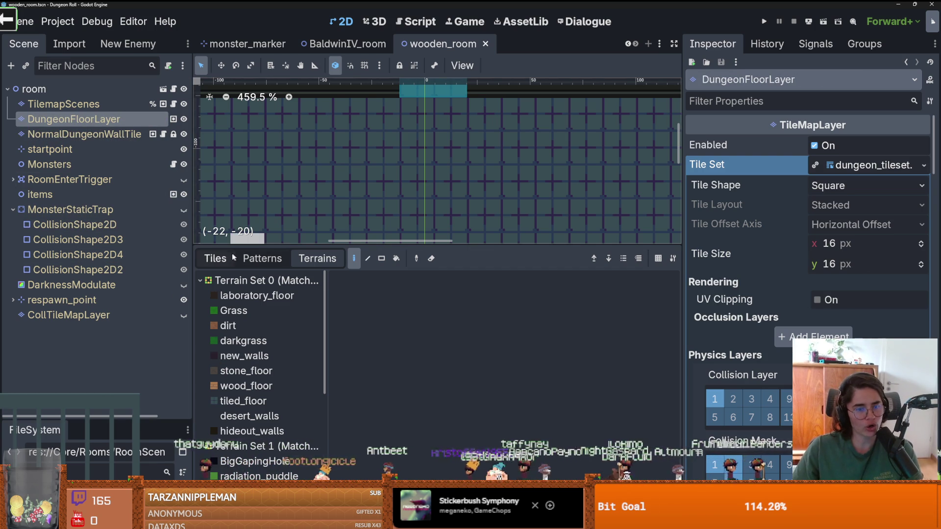
# Look over the hideout_rug and hideout_counter0 terrains, then open the TileSet editor
pyautogui.scroll(-5, 275, 418)
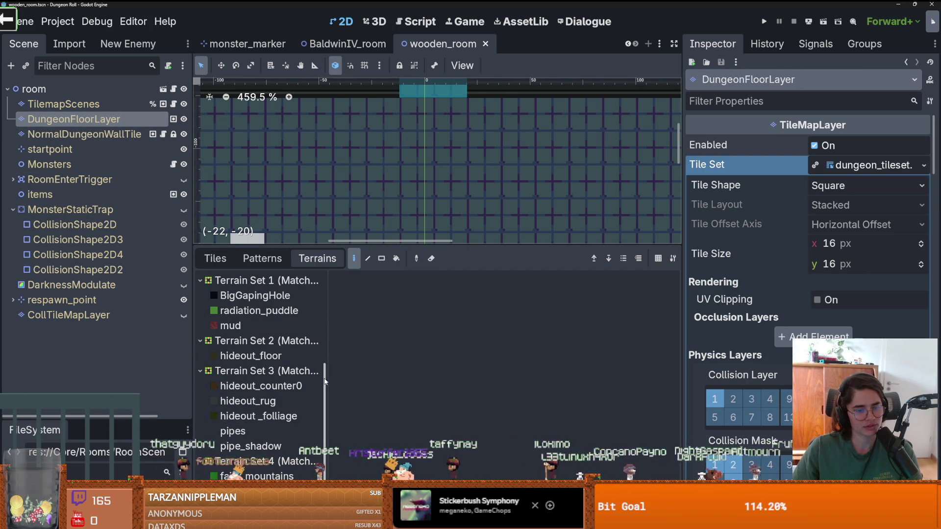
pyautogui.scroll(5, 304, 372)
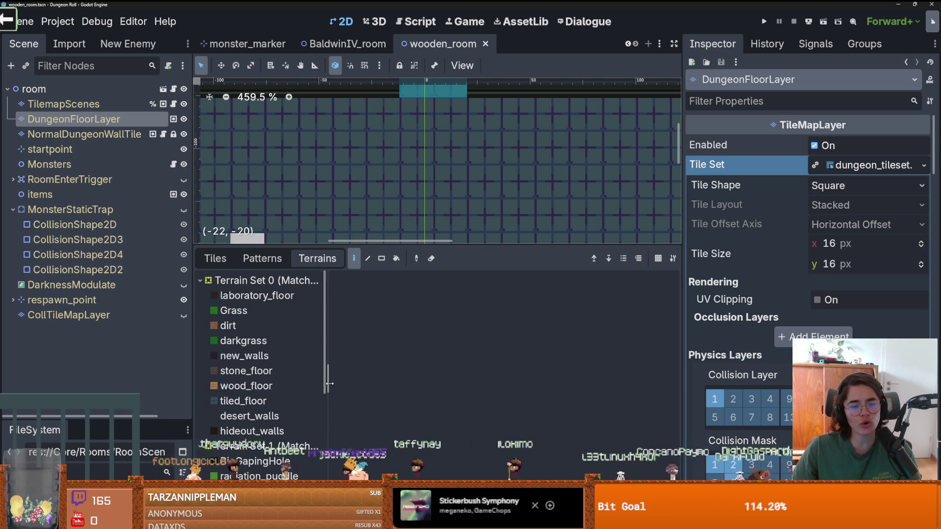
pyautogui.scroll(-4, 275, 372)
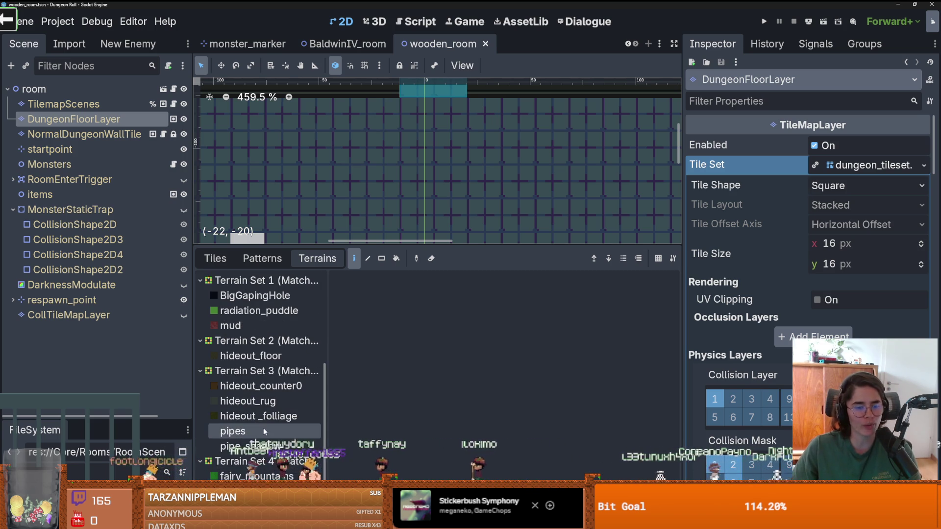
pyautogui.click(263, 403)
pyautogui.click(254, 387)
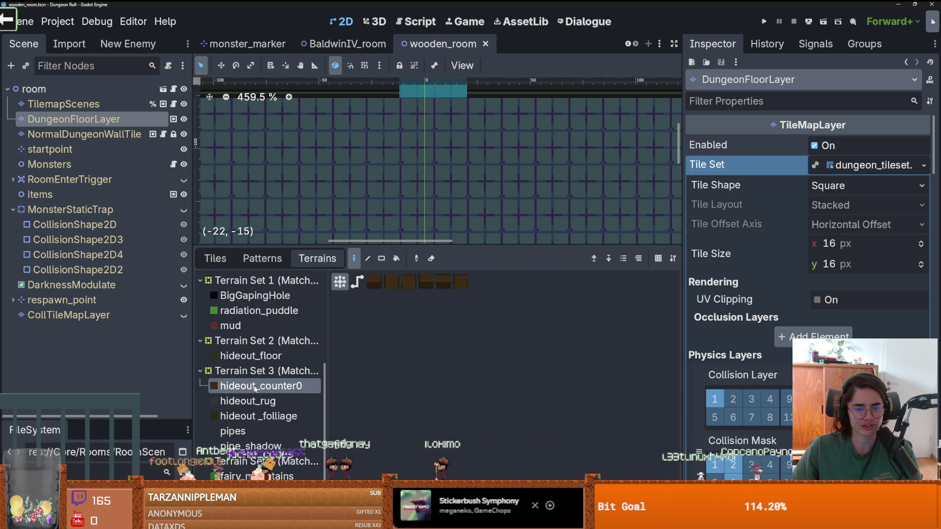
pyautogui.click(294, 490)
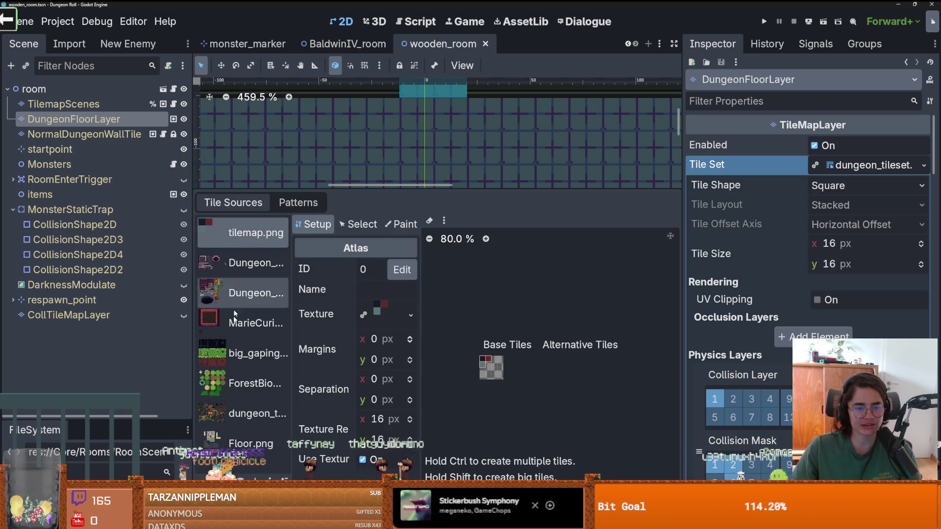
# Select the dungeon_tileset atlas source (ID 7) and zoom in on its dark brick tiles
pyautogui.click(237, 408)
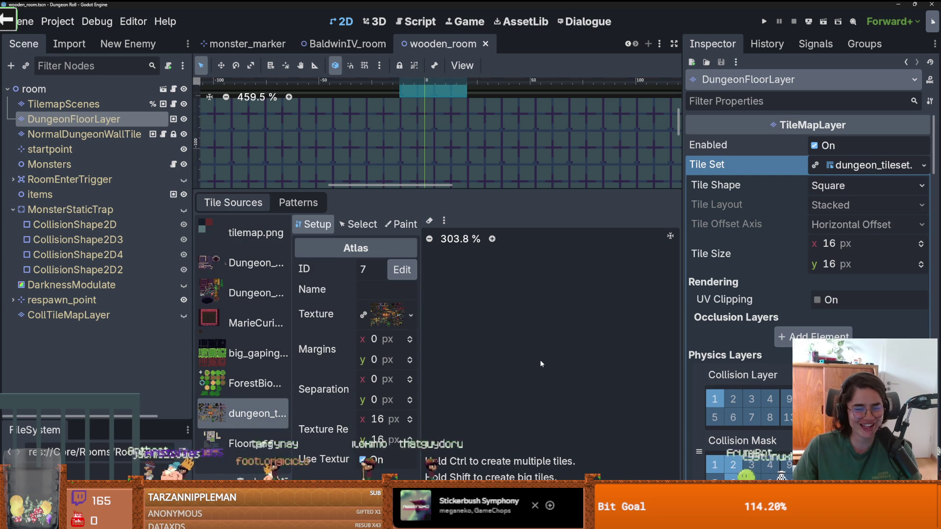
pyautogui.scroll(-5, 513, 378)
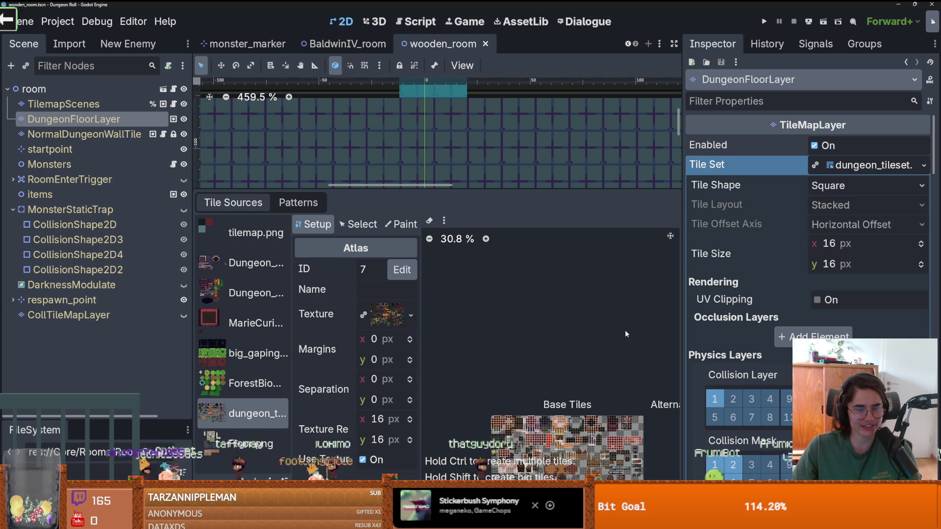
pyautogui.scroll(4, 553, 380)
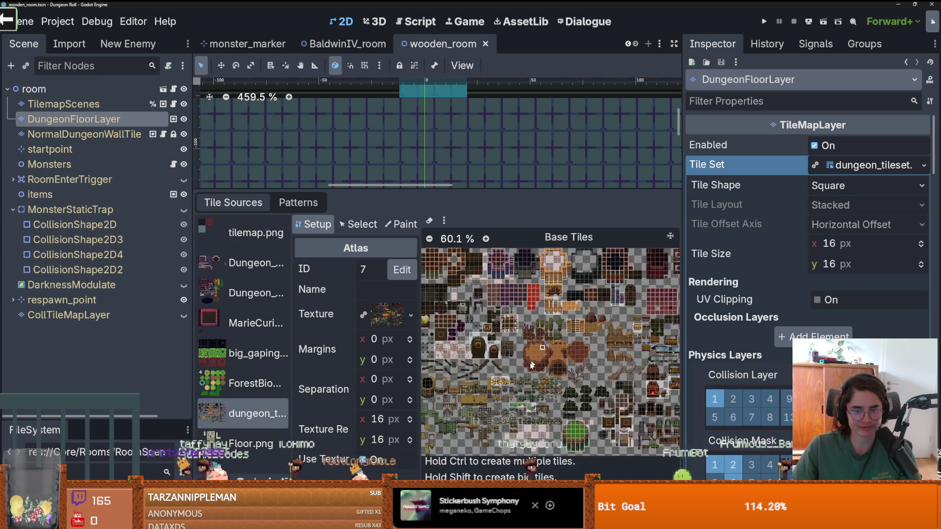
pyautogui.scroll(4, 539, 360)
pyautogui.scroll(4, 539, 360)
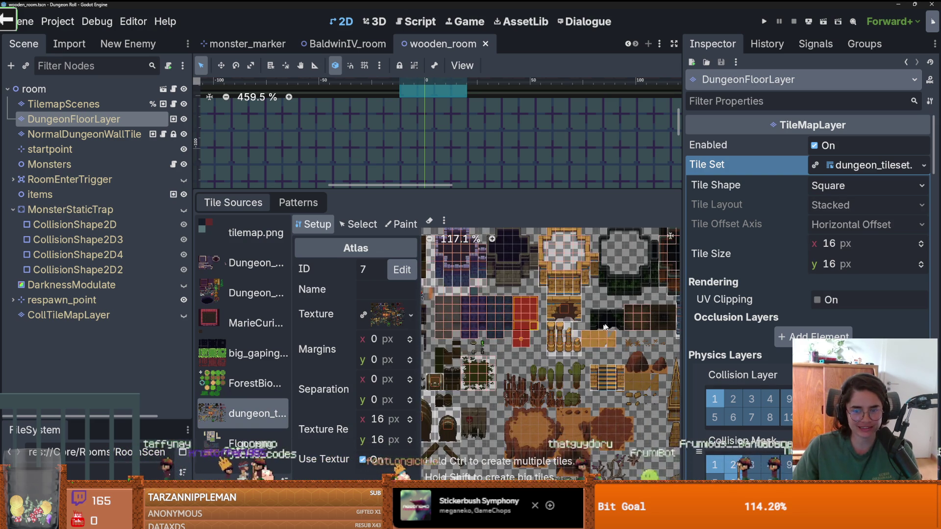
pyautogui.scroll(5, 525, 346)
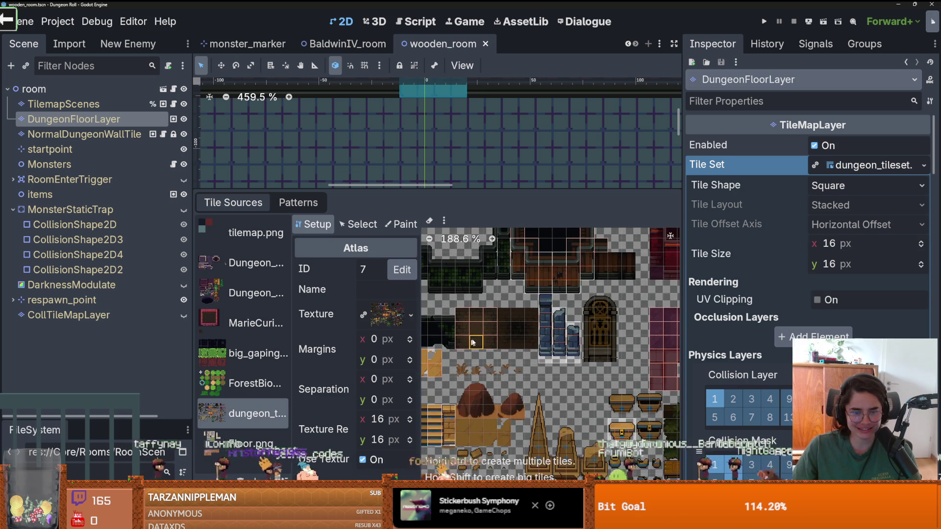
pyautogui.scroll(1, 544, 350)
pyautogui.scroll(1, 461, 314)
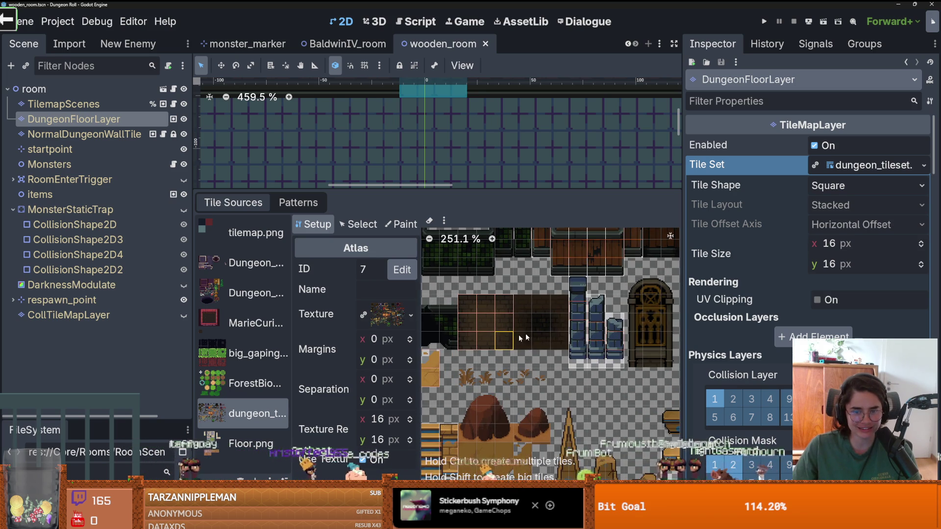
pyautogui.scroll(7, 538, 322)
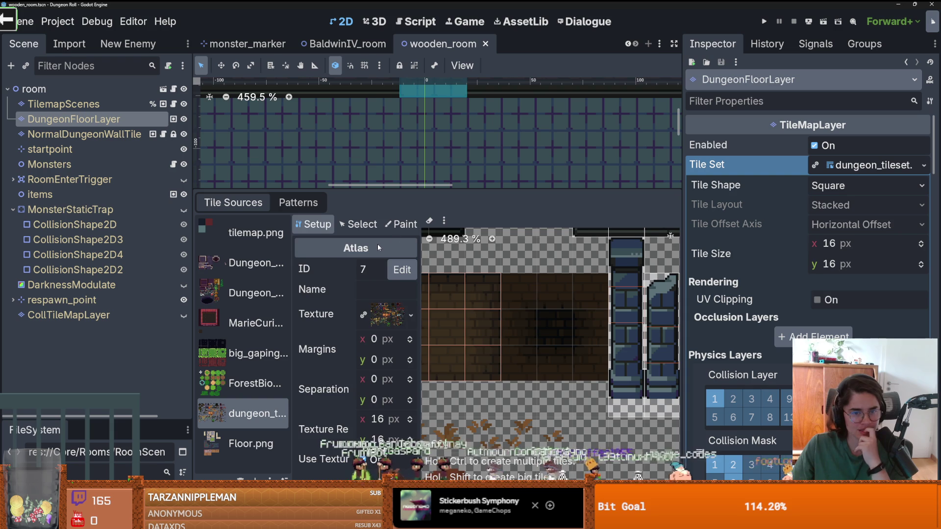
# Put the atlas in Paint mode and add a new unnamed terrain after hideout_floor
pyautogui.click(401, 224)
pyautogui.click(353, 269)
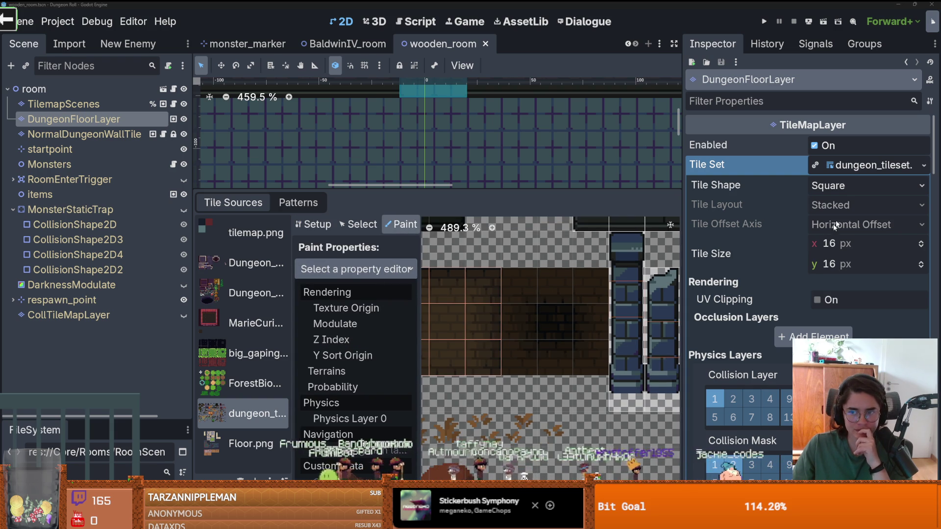
pyautogui.scroll(-20, 822, 248)
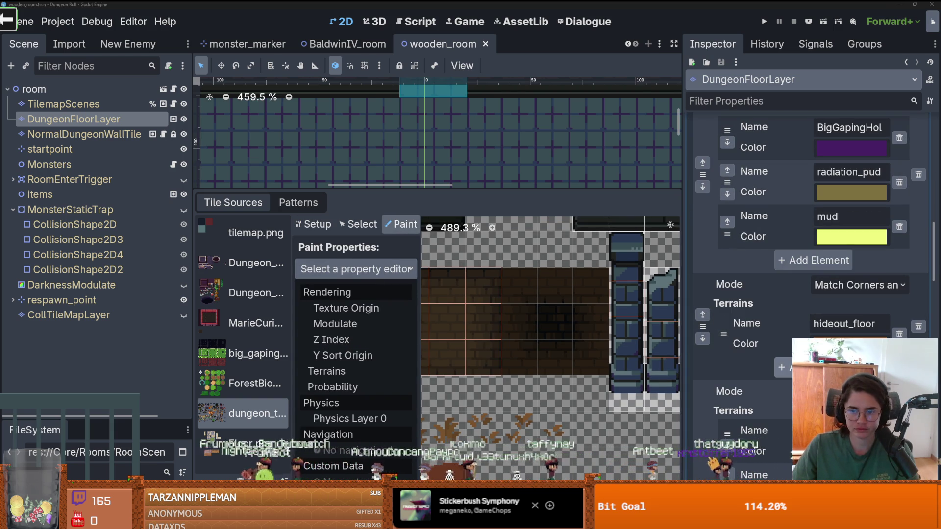
pyautogui.press('Escape')
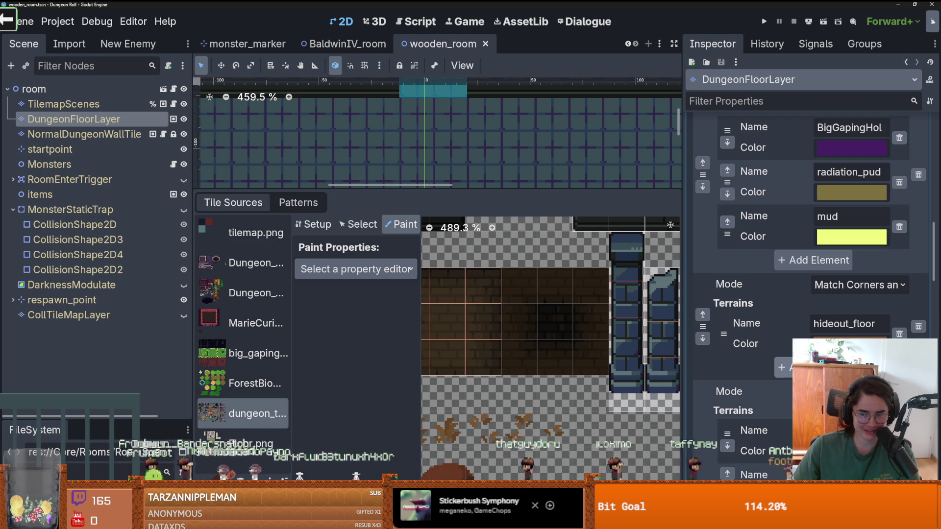
pyautogui.click(784, 367)
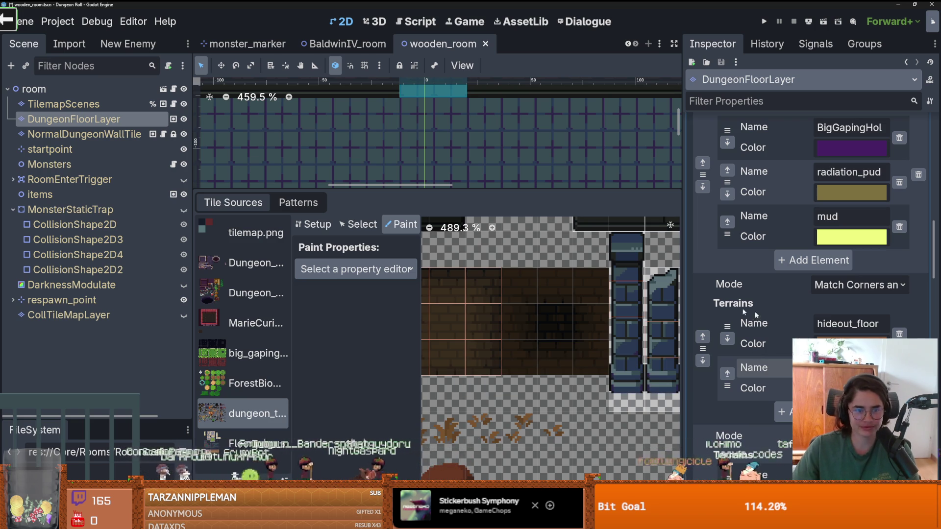
pyautogui.click(365, 270)
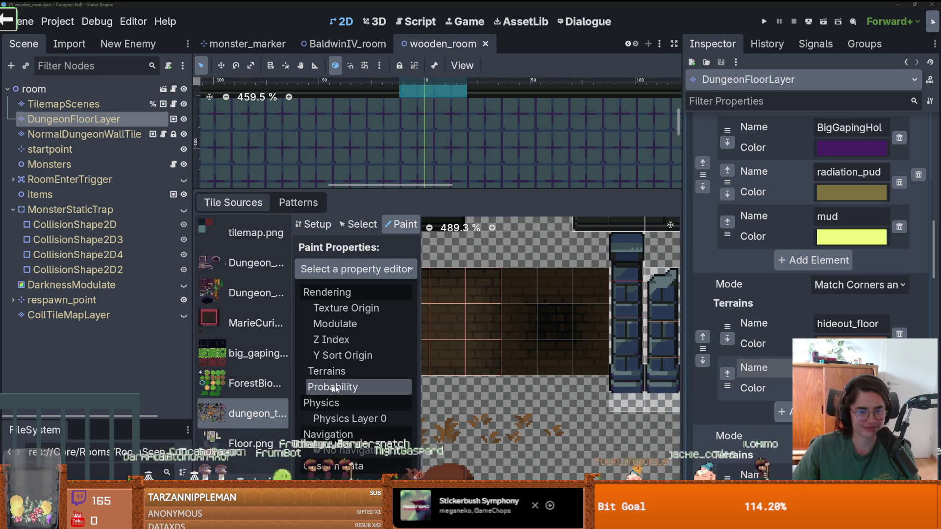
# Set Paint Properties to Terrains and choose wood_floor from its terrain set
pyautogui.click(327, 370)
pyautogui.click(382, 318)
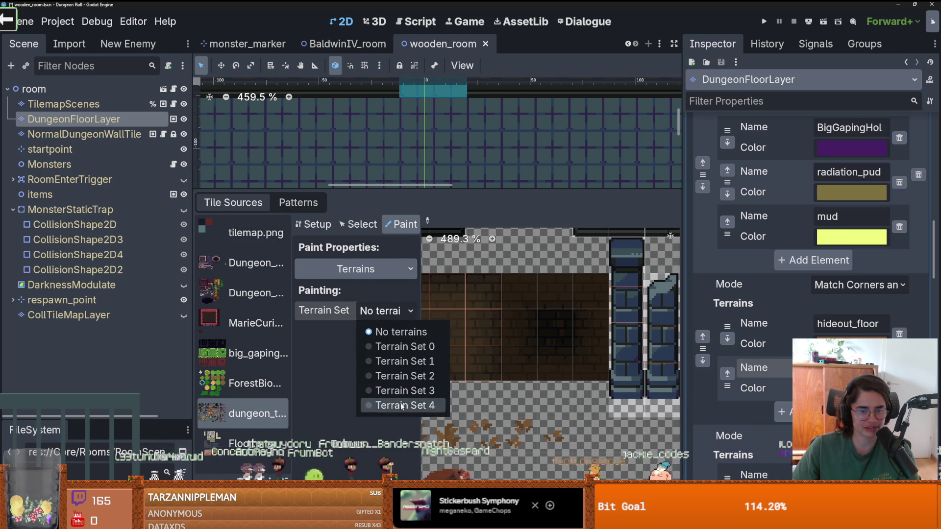
pyautogui.click(398, 406)
pyautogui.click(385, 312)
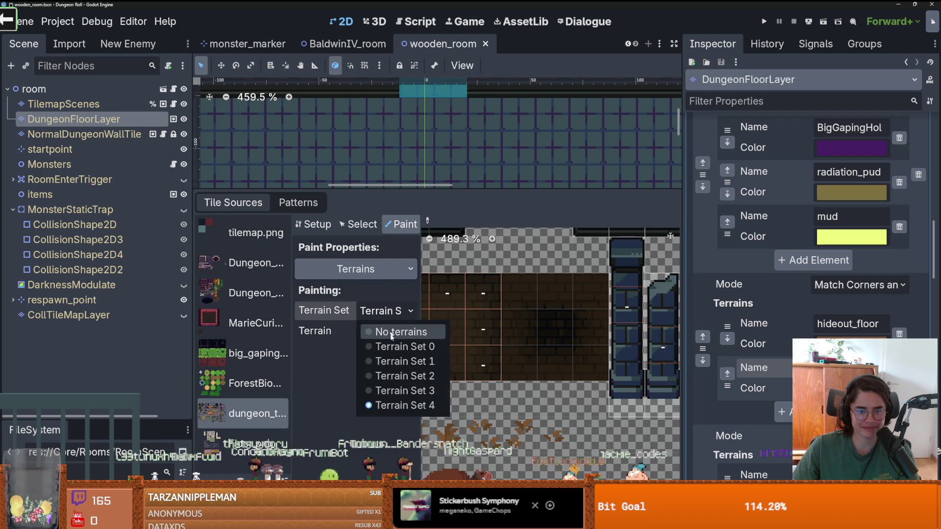
pyautogui.click(402, 390)
pyautogui.click(385, 331)
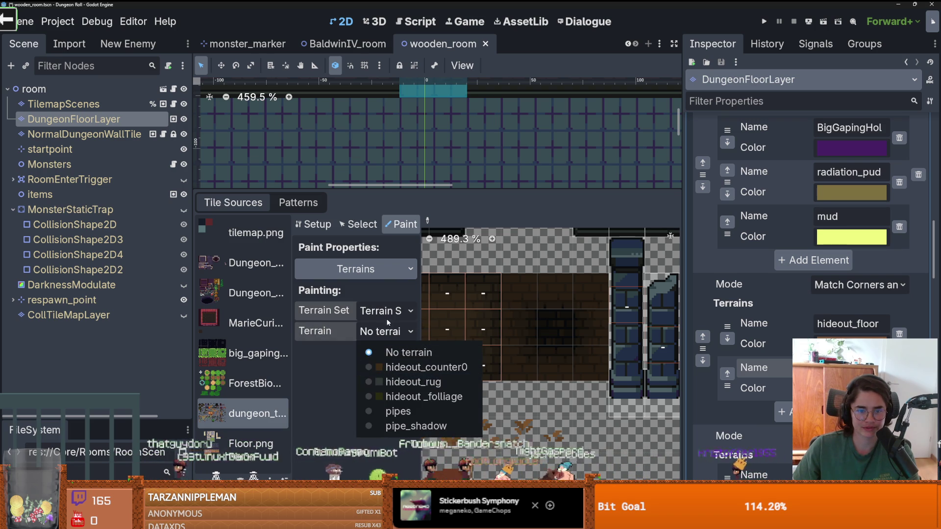
pyautogui.click(387, 321)
pyautogui.click(383, 314)
pyautogui.click(392, 362)
pyautogui.click(384, 331)
pyautogui.click(403, 383)
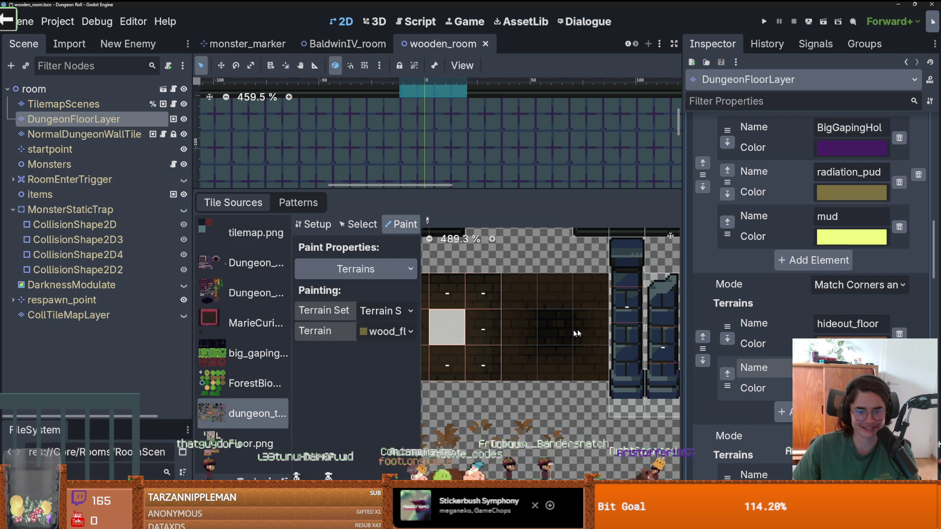
# Paint wood_floor onto a 3×3 block of dark brick tiles and save the scene
pyautogui.scroll(2, 557, 333)
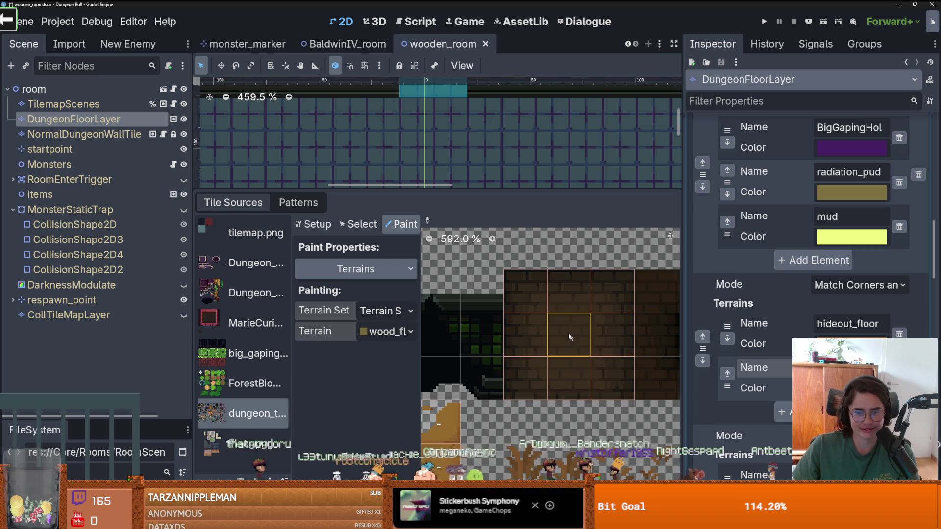
pyautogui.moveTo(525, 290)
pyautogui.mouseDown()
pyautogui.moveTo(526, 375)
pyautogui.moveTo(607, 375)
pyautogui.moveTo(610, 291)
pyautogui.moveTo(539, 286)
pyautogui.moveTo(592, 302)
pyautogui.moveTo(598, 368)
pyautogui.moveTo(536, 313)
pyautogui.mouseUp()
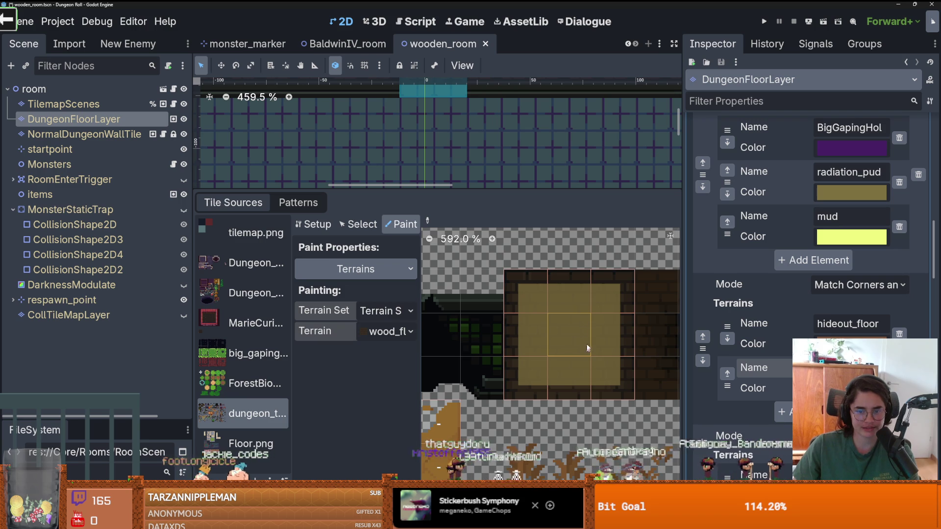
pyautogui.hotkey('ctrl', 's')
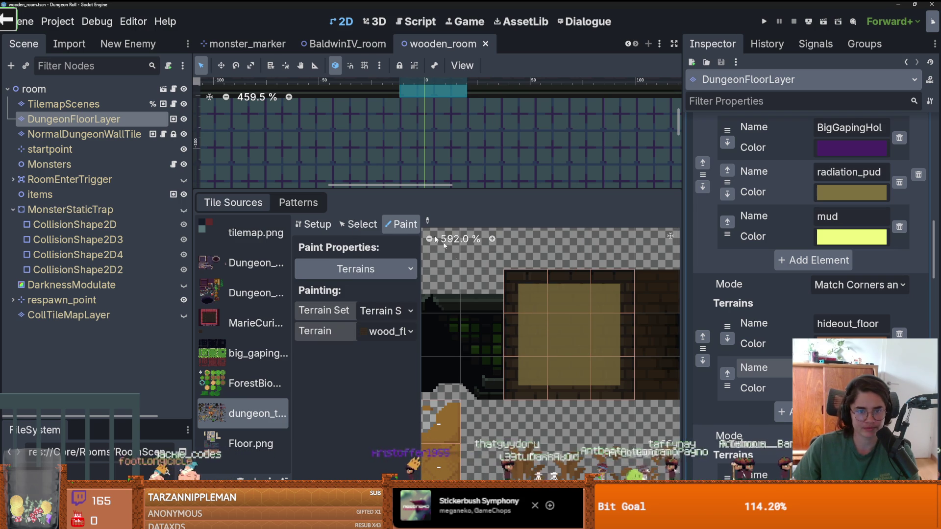
pyautogui.click(441, 514)
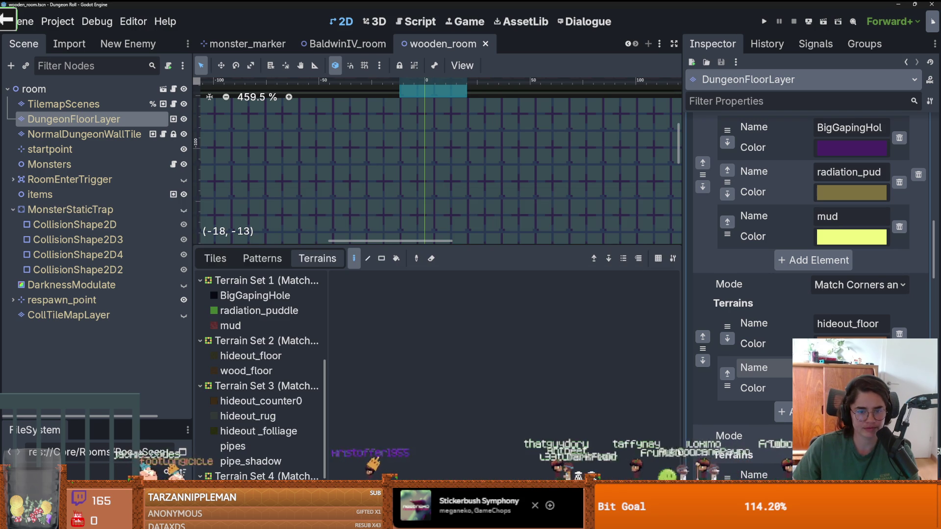
# Fill the room's floor with wood_floor using the Rect terrain tool
pyautogui.click(263, 375)
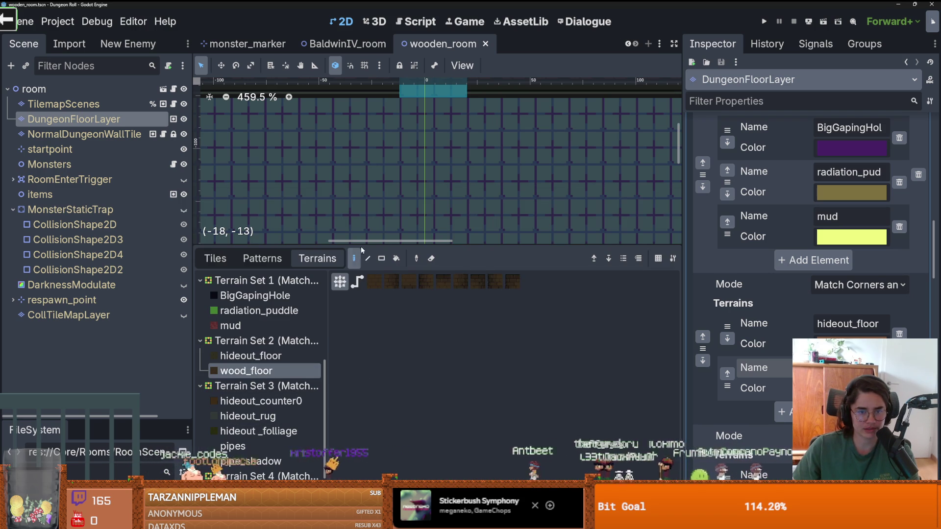
pyautogui.click(381, 258)
pyautogui.moveTo(423, 246); pyautogui.dragTo(424, 393)
pyautogui.scroll(-10, 424, 326)
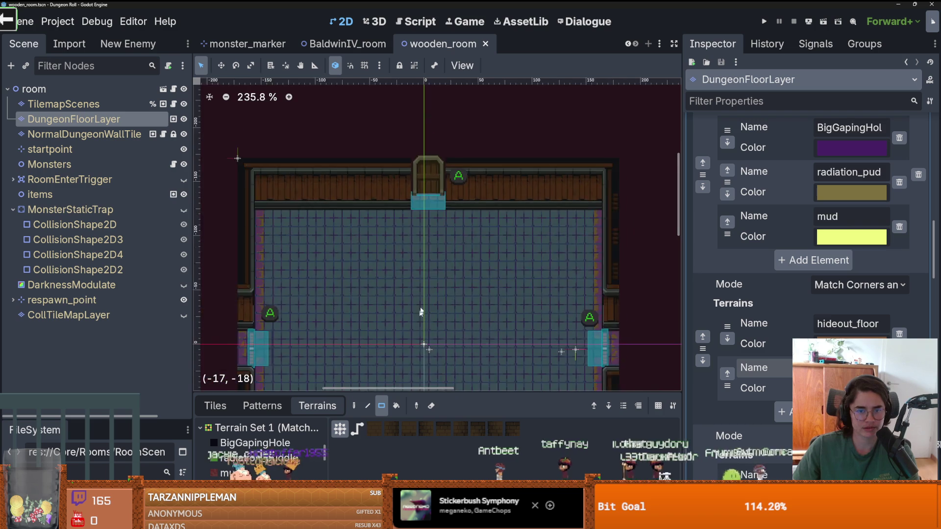
pyautogui.moveTo(336, 148); pyautogui.dragTo(588, 375)
# Repaint the single floor tile at the left doorway and save the scene
pyautogui.scroll(2, 515, 210)
pyautogui.scroll(6, 637, 230)
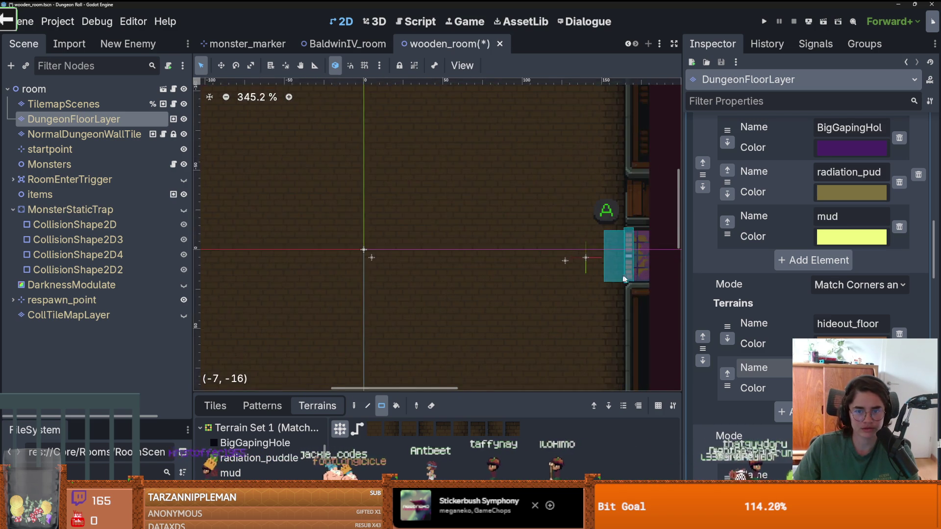
pyautogui.scroll(-4, 559, 260)
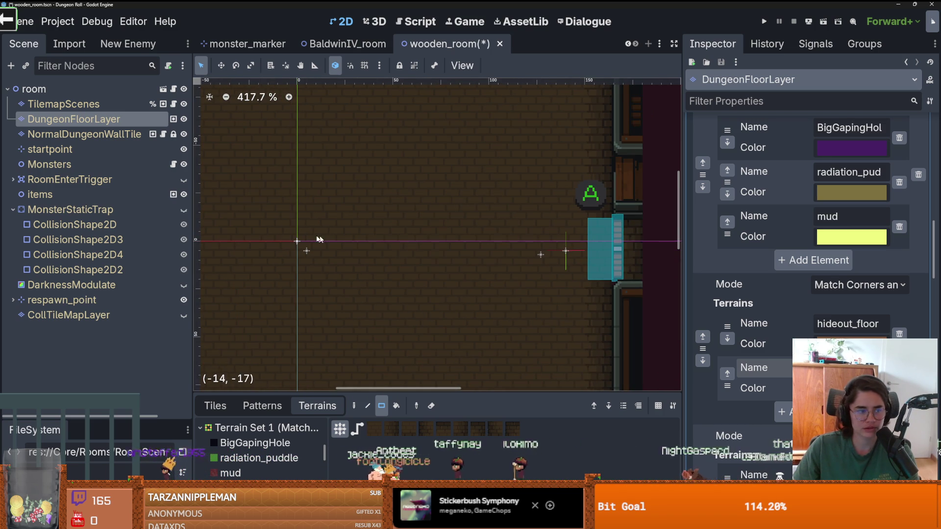
pyautogui.hscroll(-5, 444, 255)
pyautogui.scroll(1, 342, 259)
pyautogui.scroll(4, 333, 265)
pyautogui.click(289, 272)
pyautogui.scroll(-2, 345, 294)
pyautogui.scroll(-2, 346, 292)
pyautogui.hotkey('ctrl', 's')
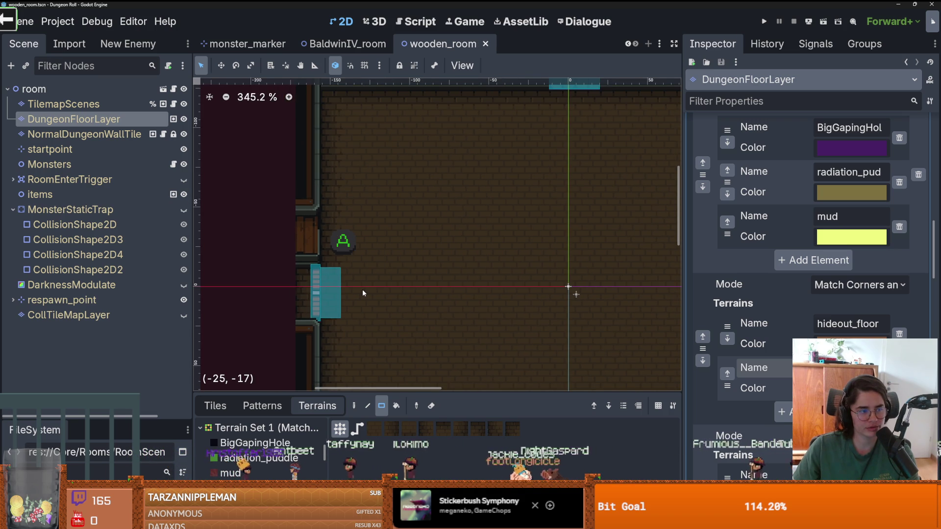
# Look over the finished floor and save the scene again
pyautogui.scroll(-2, 360, 254)
pyautogui.hscroll(3, 360, 255)
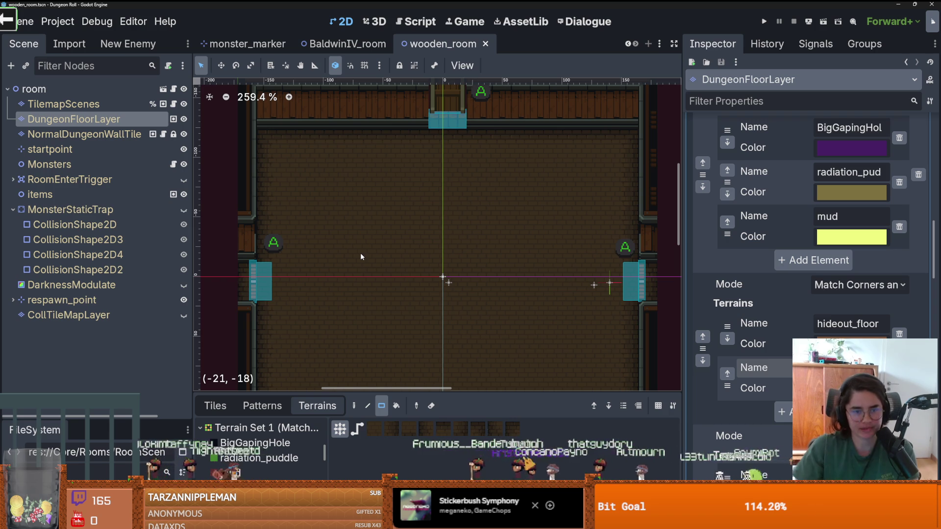
pyautogui.scroll(1, 275, 292)
pyautogui.scroll(-1, 312, 296)
pyautogui.hotkey('ctrl', 's')
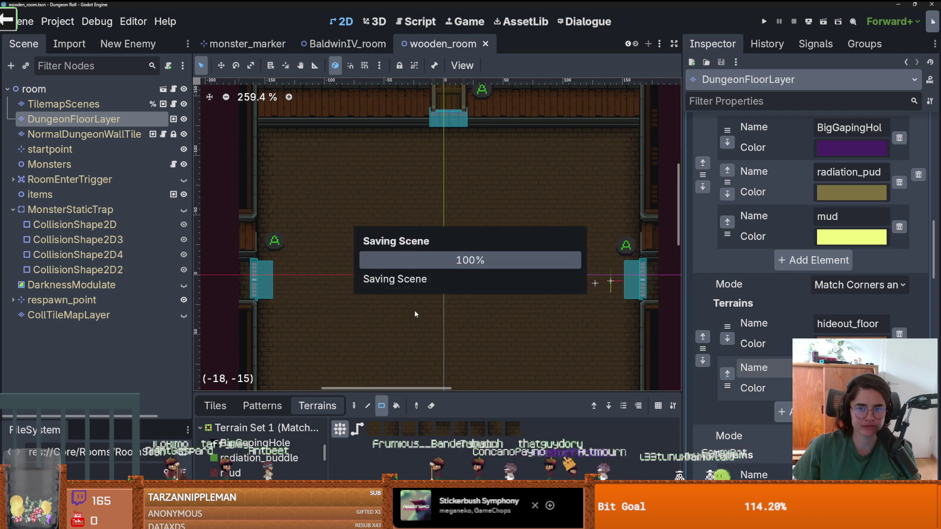
# Enlarge the terrain panel, raise the Scene/FileSystem split, and save the scene
pyautogui.scroll(-1, 401, 262)
pyautogui.scroll(-1, 431, 294)
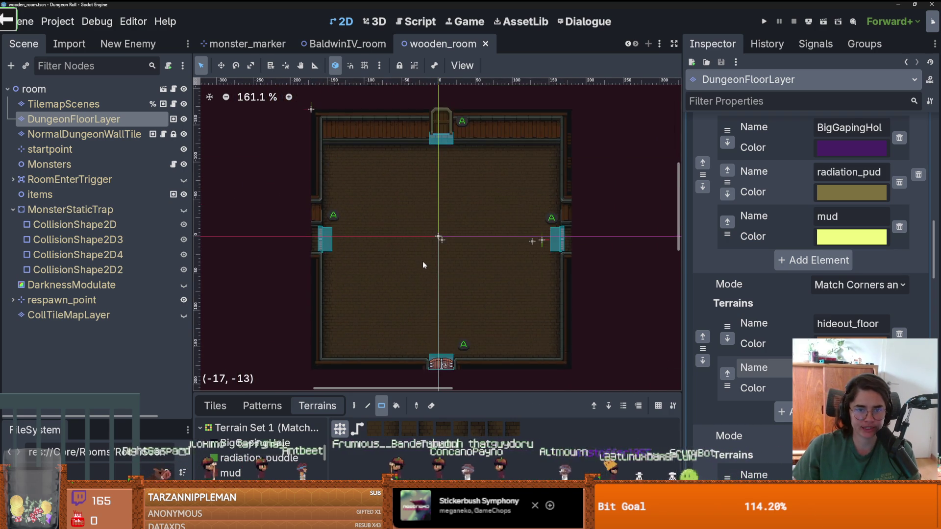
pyautogui.scroll(3, 422, 262)
pyautogui.scroll(1, 425, 233)
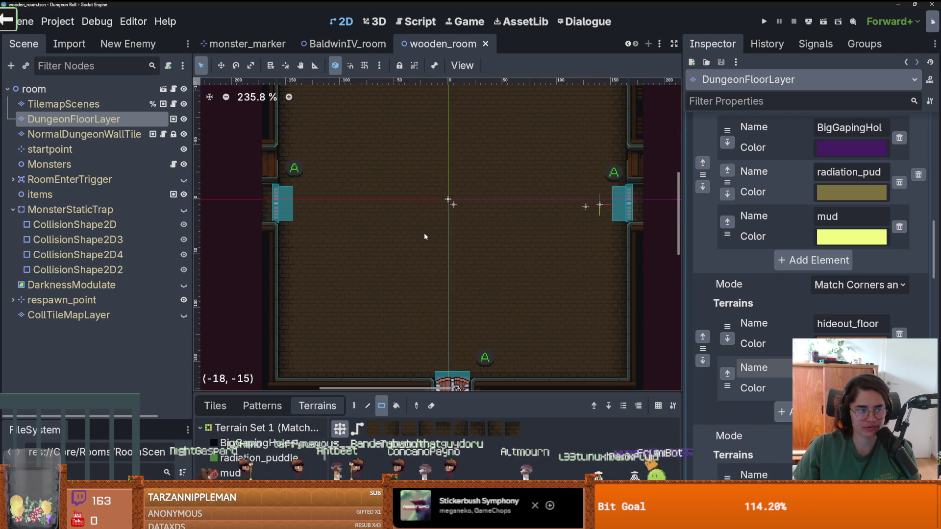
pyautogui.moveTo(383, 390); pyautogui.dragTo(383, 292)
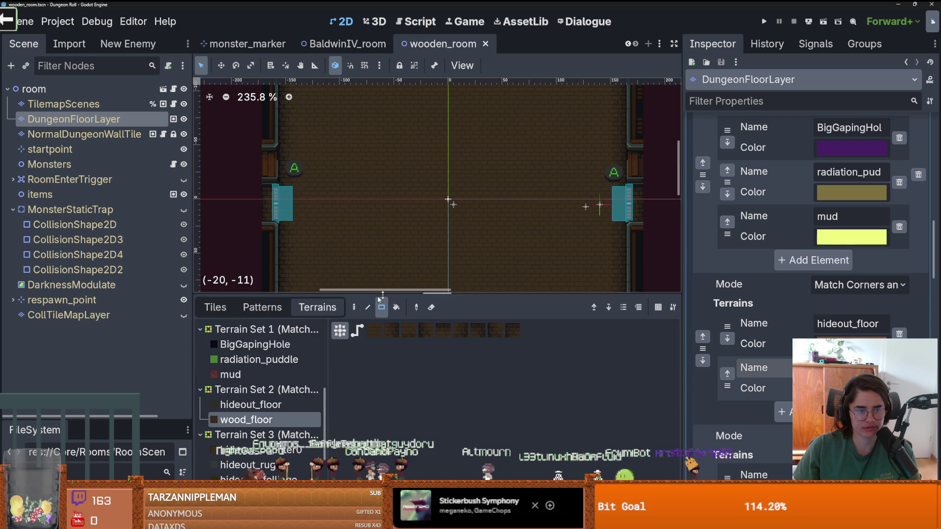
pyautogui.moveTo(123, 393); pyautogui.dragTo(122, 169)
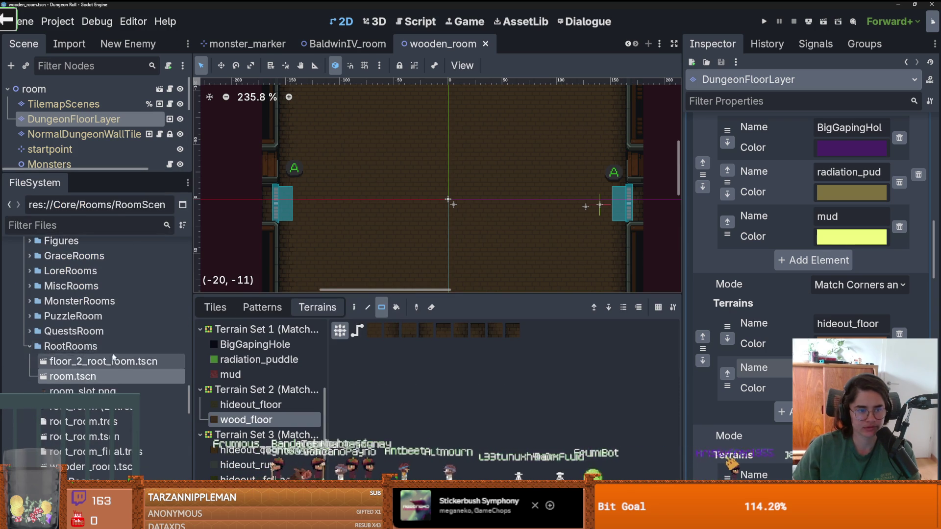
pyautogui.hotkey('ctrl', 's')
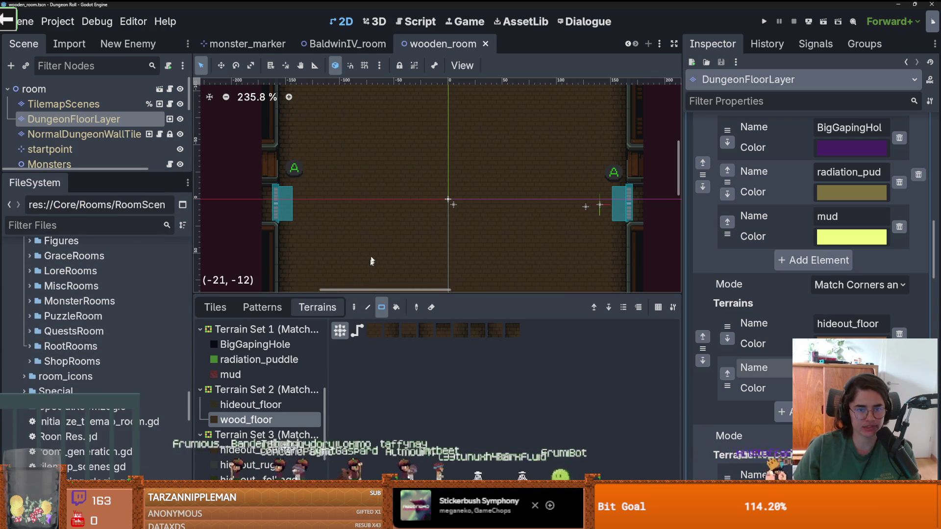
# Expand the RootRooms folder to list its room scenes, then reopen the tileset atlas
pyautogui.scroll(-3, 426, 162)
pyautogui.scroll(3, 65, 383)
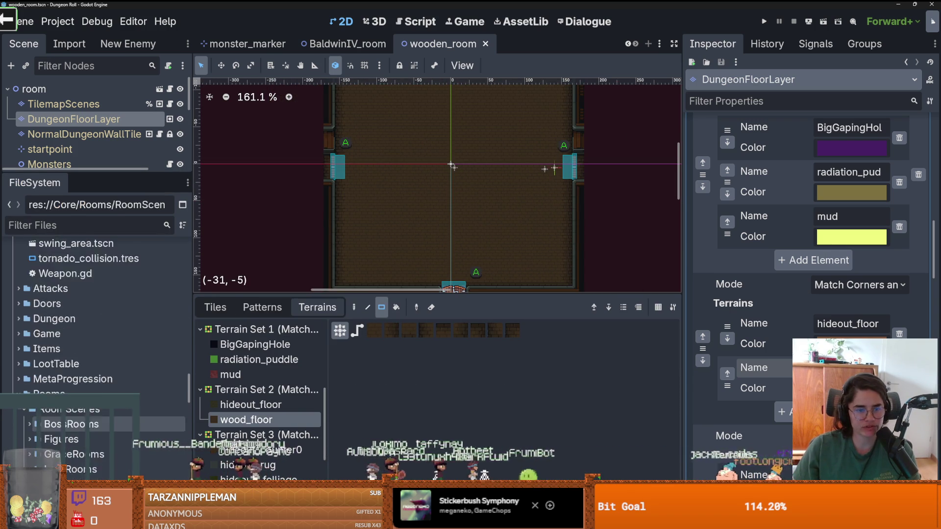
pyautogui.scroll(-6, 65, 383)
pyautogui.scroll(2, 65, 384)
pyautogui.scroll(2, 65, 383)
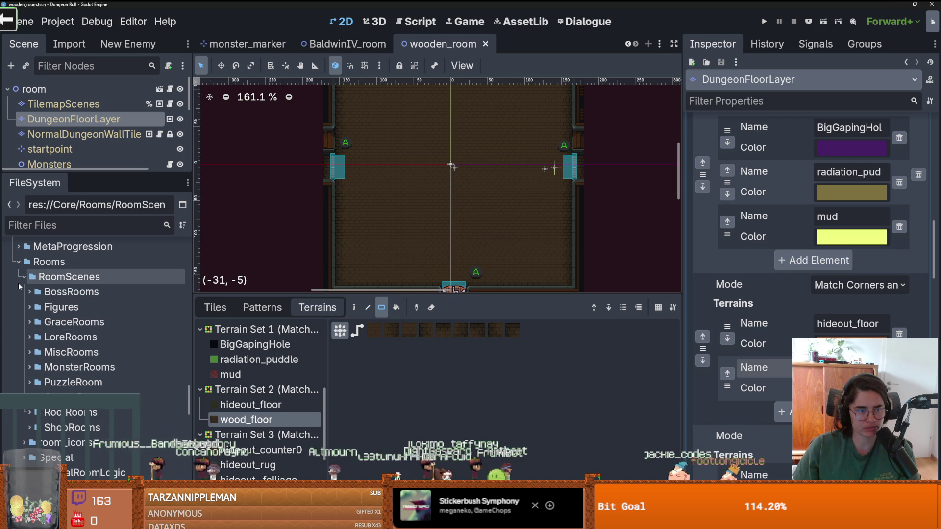
pyautogui.click(27, 414)
pyautogui.scroll(-4, 27, 414)
pyautogui.scroll(-1, 505, 228)
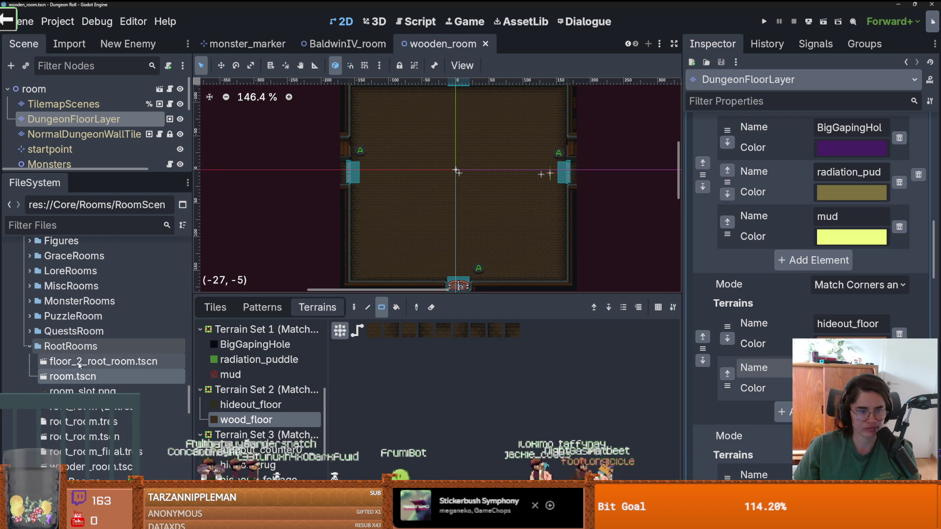
pyautogui.scroll(-2, 260, 389)
pyautogui.click(553, 521)
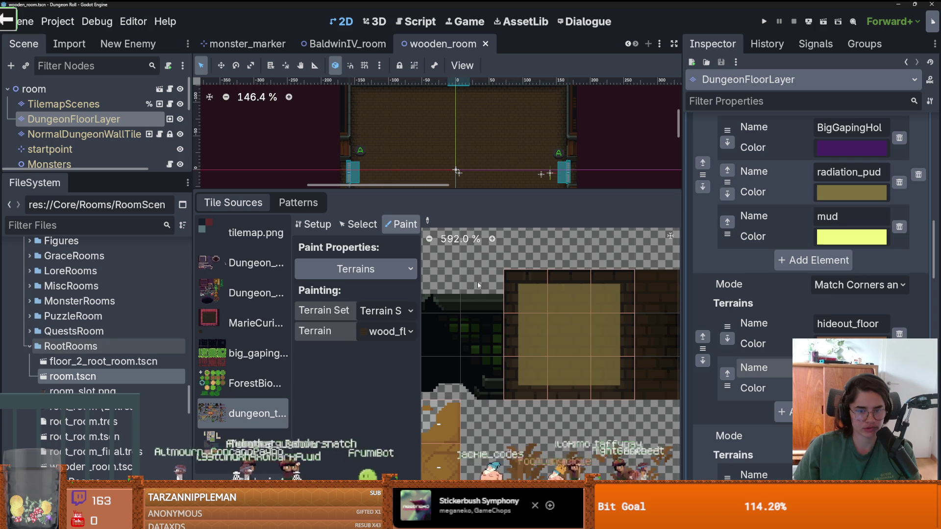
# In Setup mode, create tiles at atlas cells 34,4 and 34,3 in the green wall area
pyautogui.scroll(-5, 539, 341)
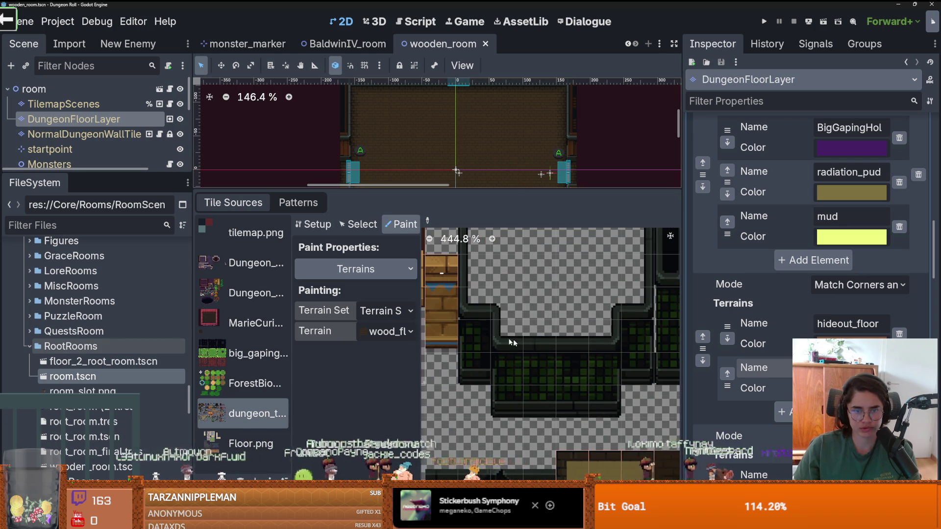
pyautogui.click(313, 224)
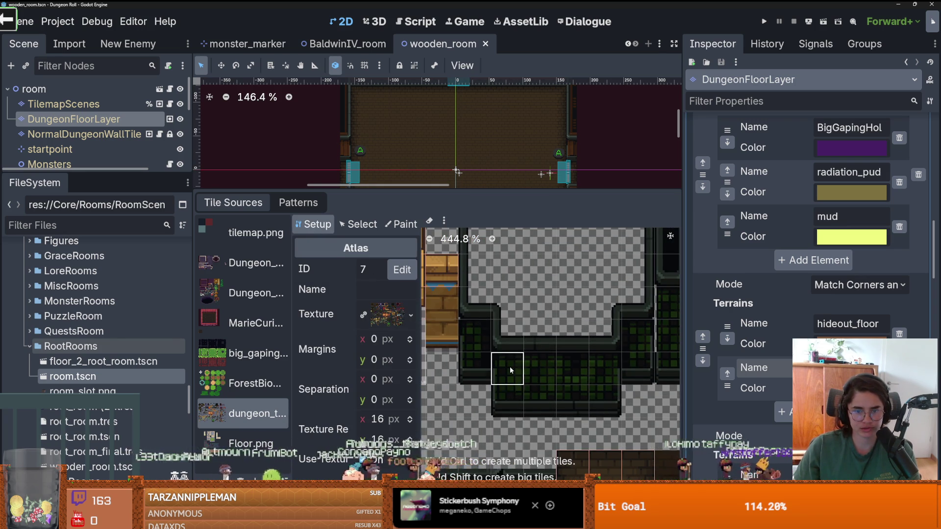
pyautogui.scroll(-2, 509, 370)
pyautogui.click(473, 360)
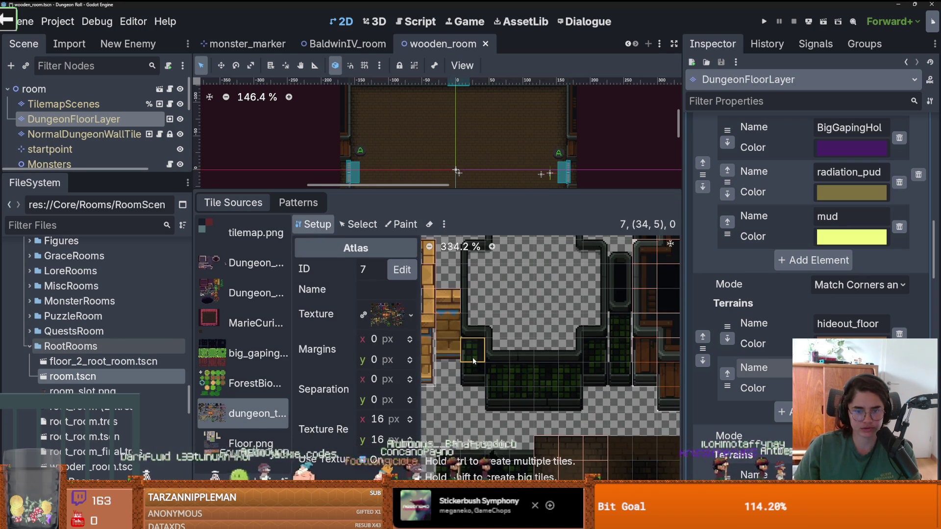
pyautogui.rightClick(471, 318)
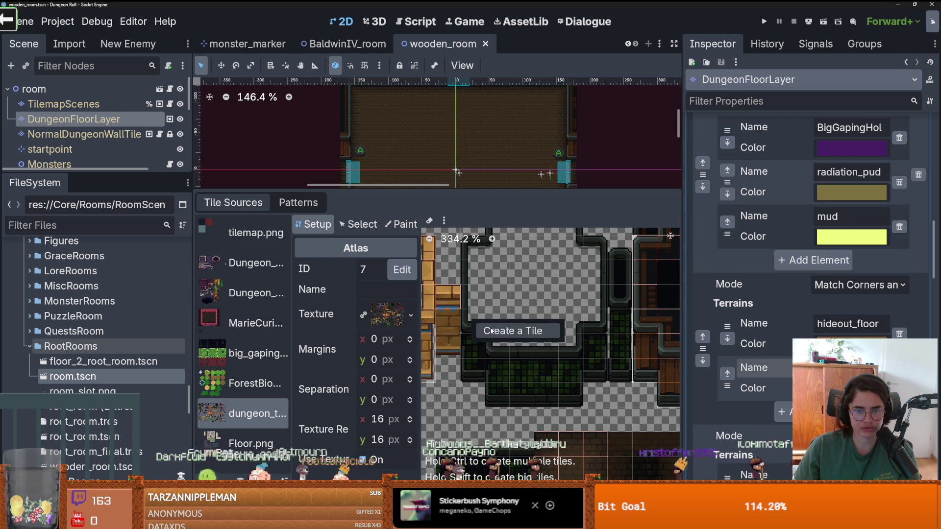
pyautogui.click(491, 330)
pyautogui.rightClick(472, 301)
pyautogui.click(490, 313)
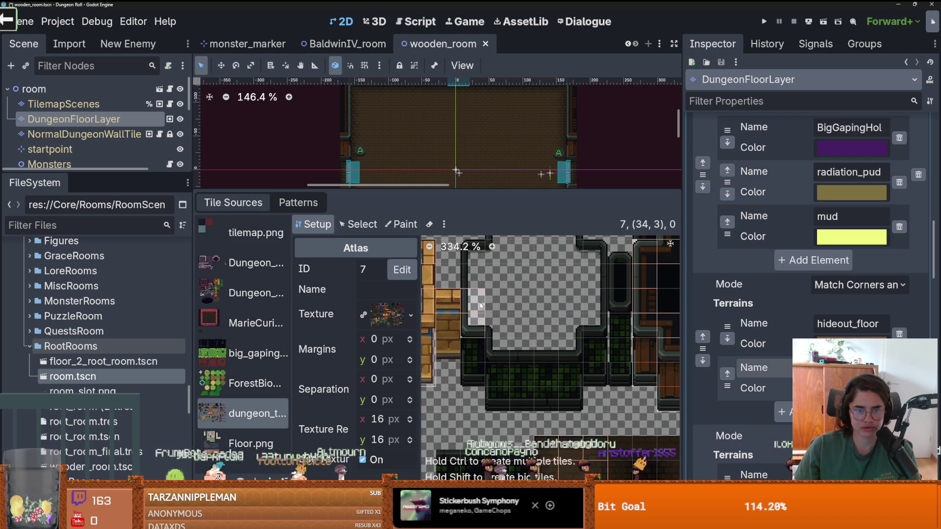
# Create tiles along the green wall's top row of the atlas
pyautogui.scroll(2, 475, 273)
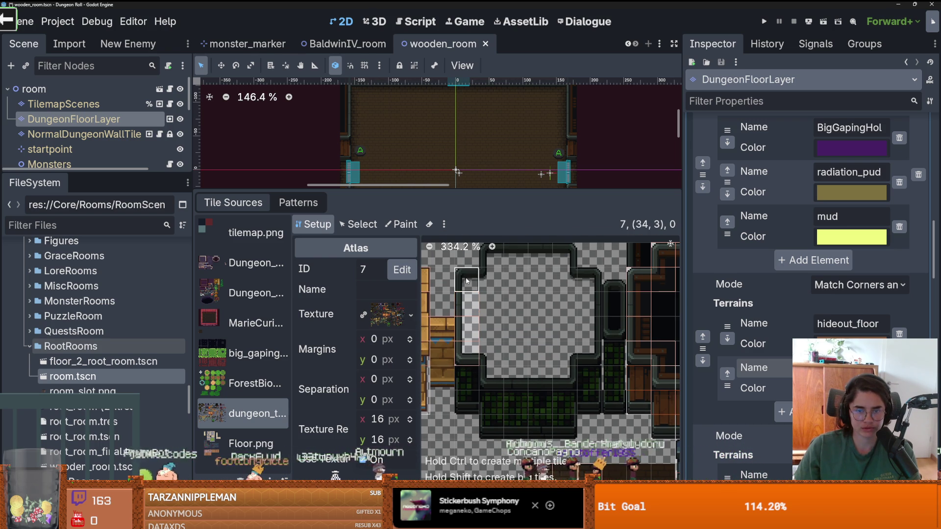
pyautogui.moveTo(490, 257)
pyautogui.mouseDown()
pyautogui.moveTo(568, 261)
pyautogui.moveTo(566, 279)
pyautogui.moveTo(588, 279)
pyautogui.moveTo(589, 303)
pyautogui.mouseUp()
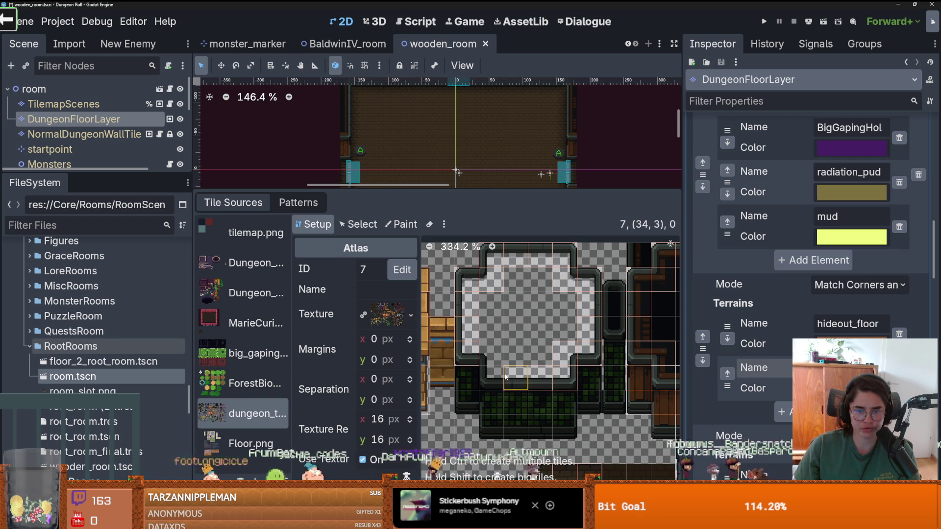
pyautogui.scroll(-1, 518, 411)
pyautogui.scroll(4, 518, 411)
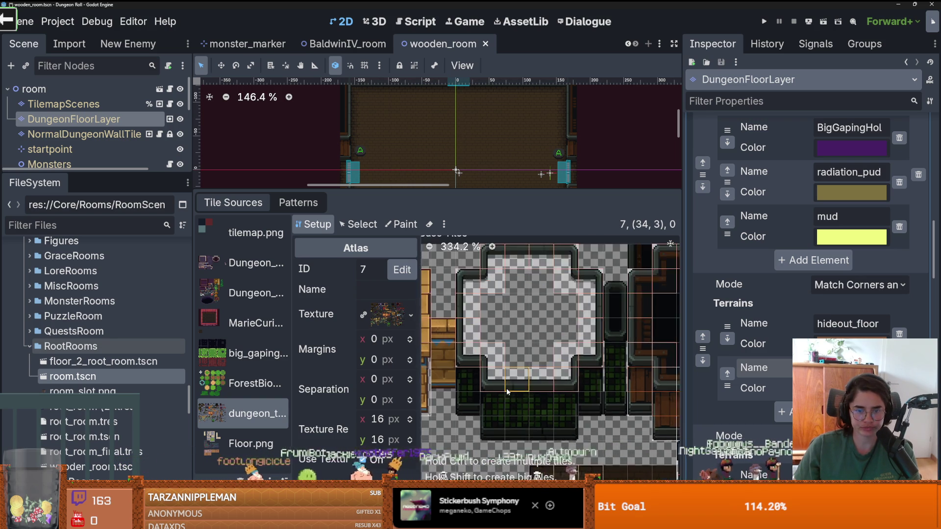
pyautogui.click(356, 223)
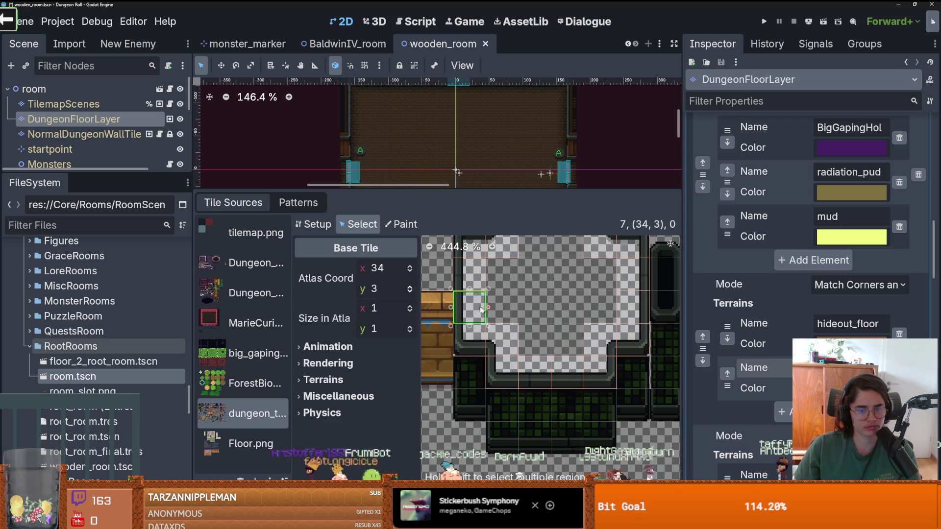
# Select atlas tiles 34,4 and 35,5, and stretch tile 36,5 to span two cells
pyautogui.click(469, 339)
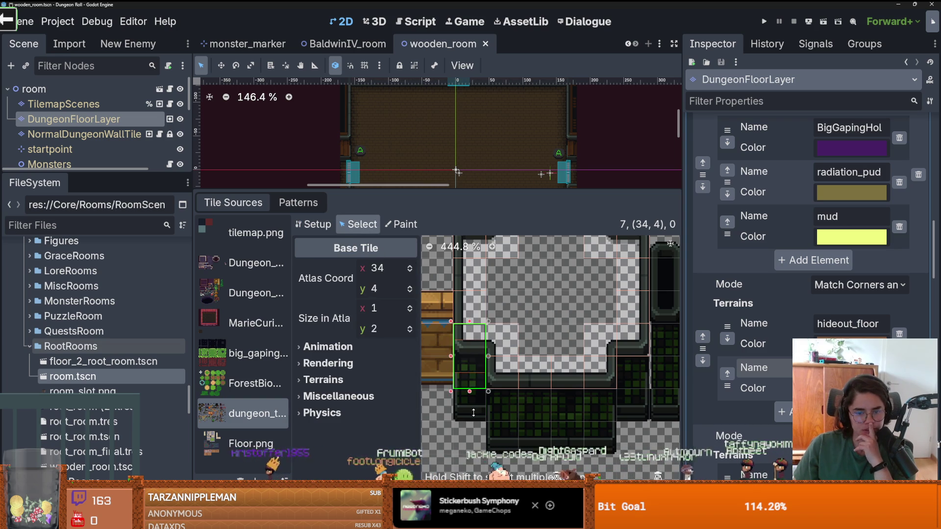
pyautogui.click(501, 380)
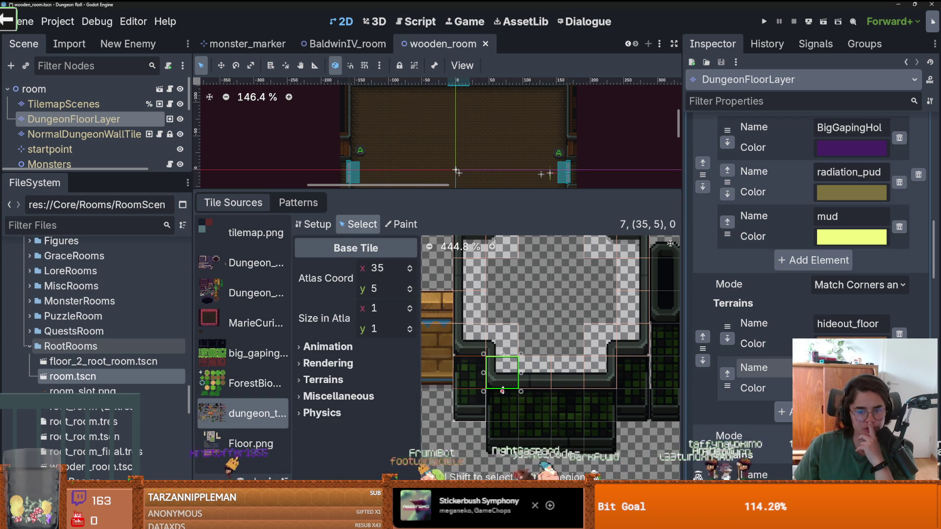
pyautogui.click(533, 383)
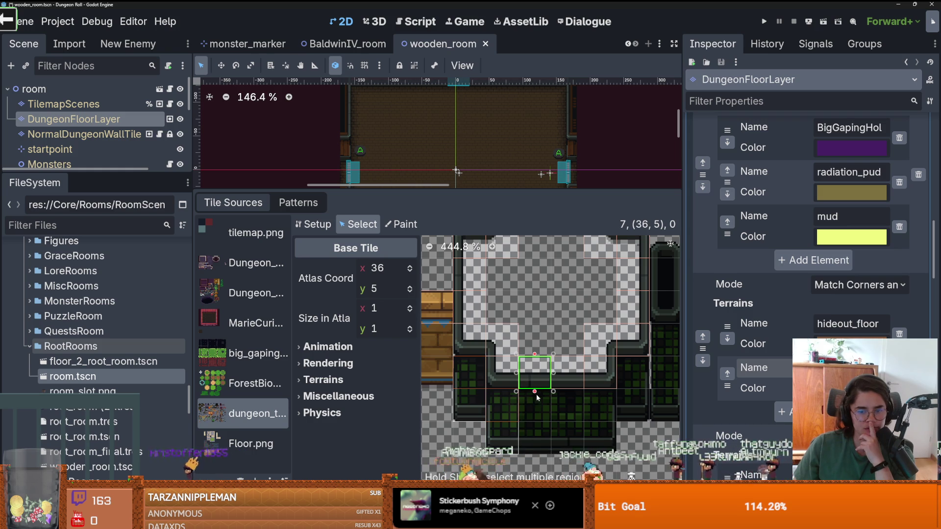
pyautogui.moveTo(536, 394); pyautogui.dragTo(535, 434)
# Stretch tiles 37,5 and 38,5 to three cells tall, shifting the last to 39,4
pyautogui.click(567, 373)
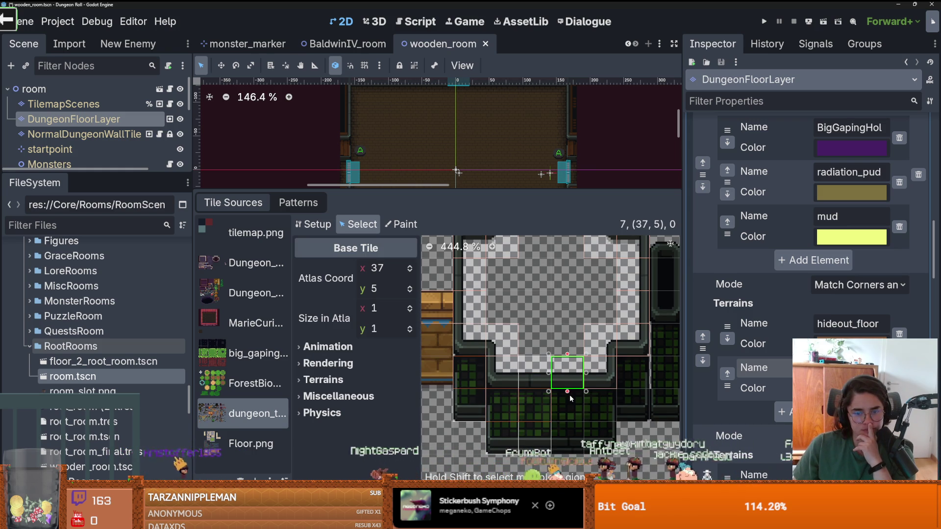
pyautogui.moveTo(567, 392); pyautogui.dragTo(567, 458)
pyautogui.click(603, 380)
pyautogui.moveTo(601, 390); pyautogui.dragTo(608, 444)
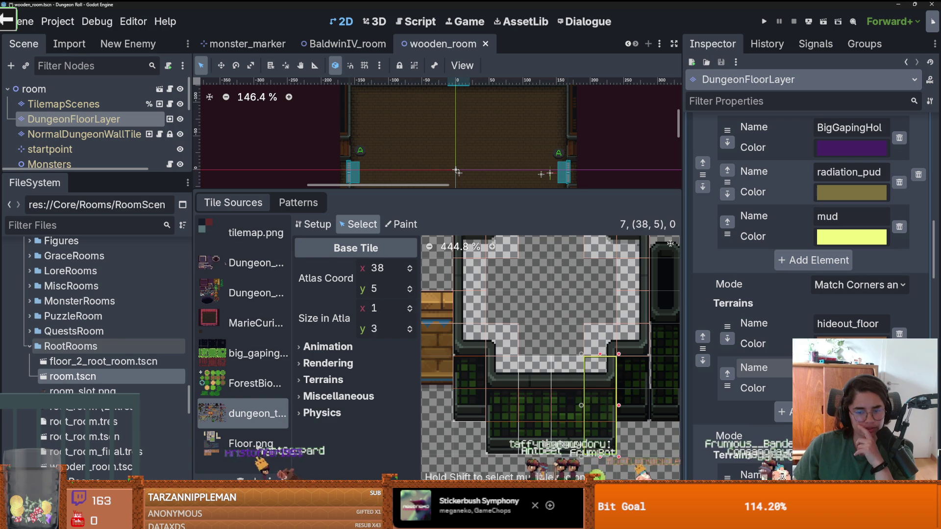
pyautogui.moveTo(636, 341); pyautogui.dragTo(635, 342)
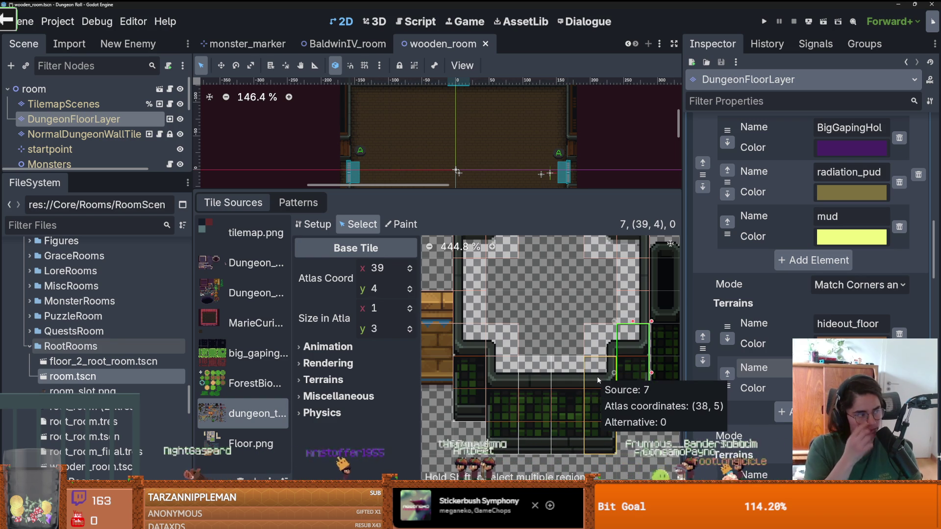
# Save the wooden_room.tscn scene
pyautogui.scroll(-2, 501, 349)
pyautogui.hotkey('ctrl', 's')
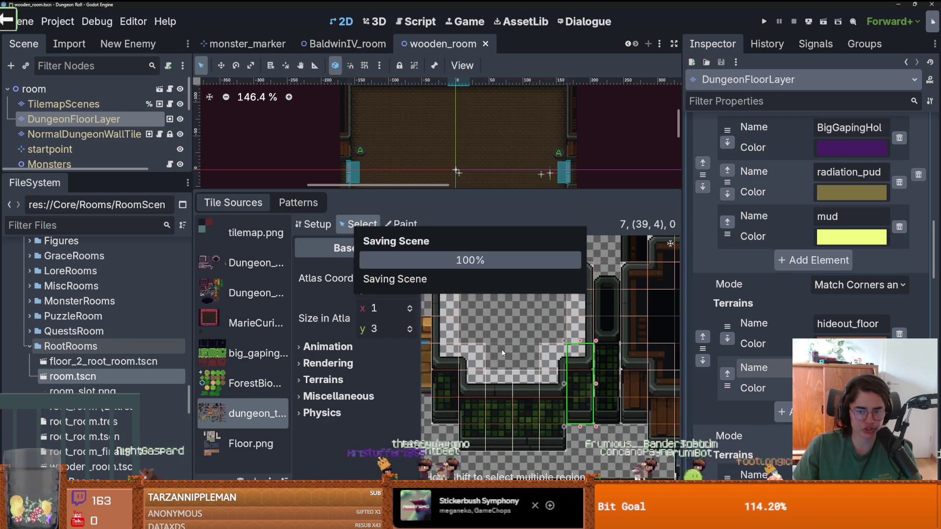
pyautogui.scroll(-3, 502, 349)
pyautogui.scroll(4, 461, 306)
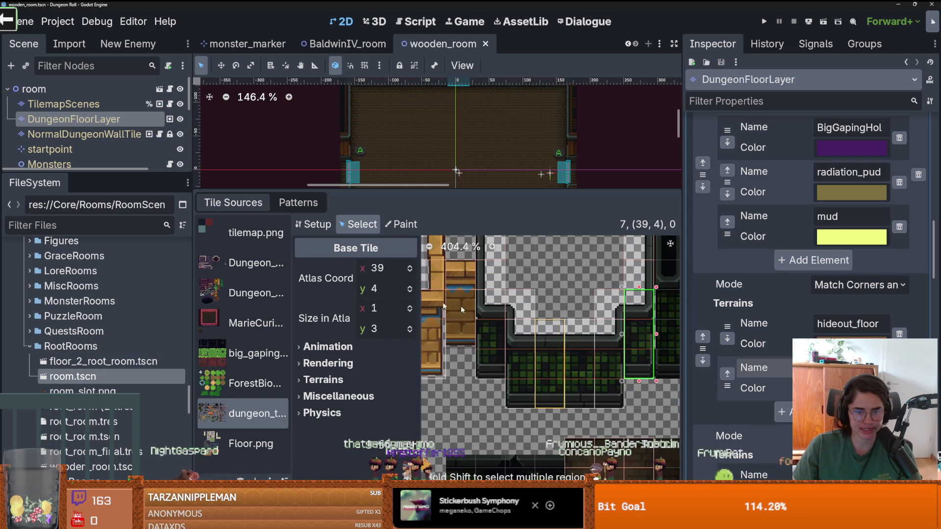
pyautogui.click(403, 224)
# Confirm wood_floor as the paint terrain, toggling between Select and Paint modes
pyautogui.click(387, 332)
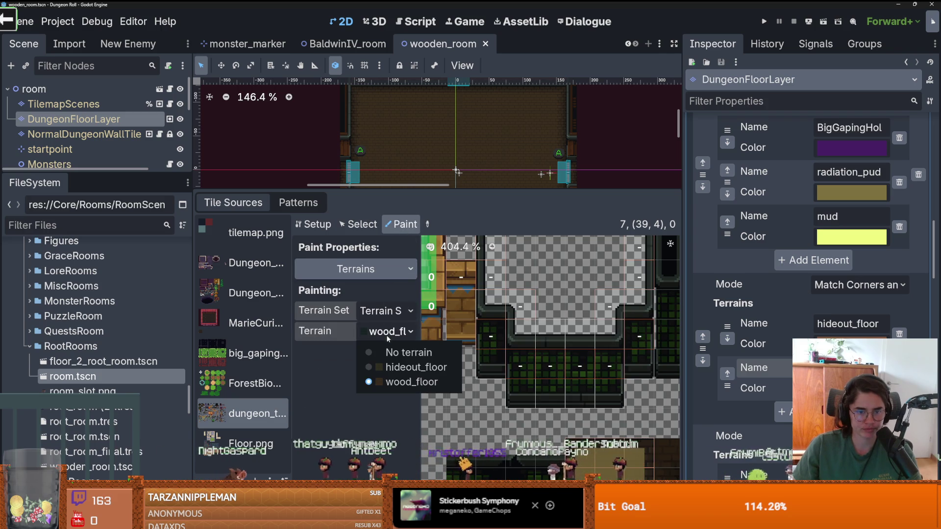
pyautogui.click(373, 312)
pyautogui.click(372, 312)
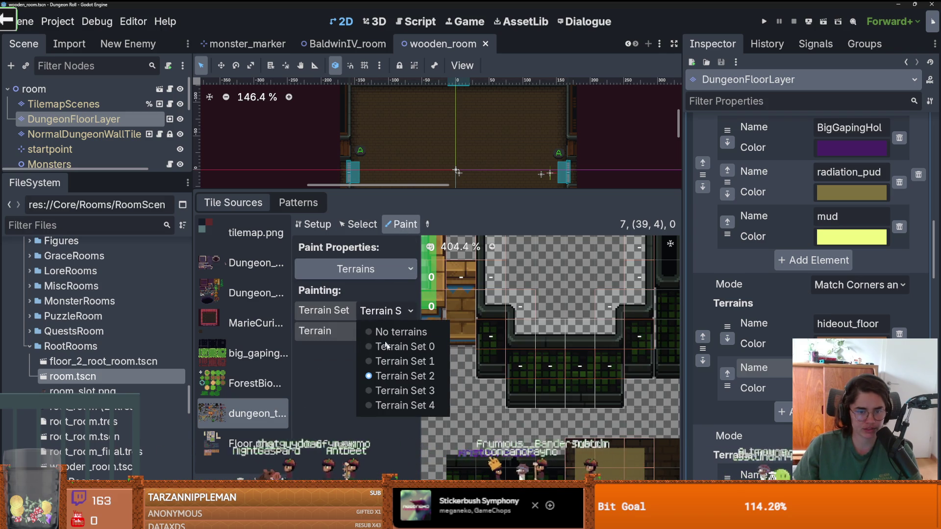
pyautogui.click(366, 228)
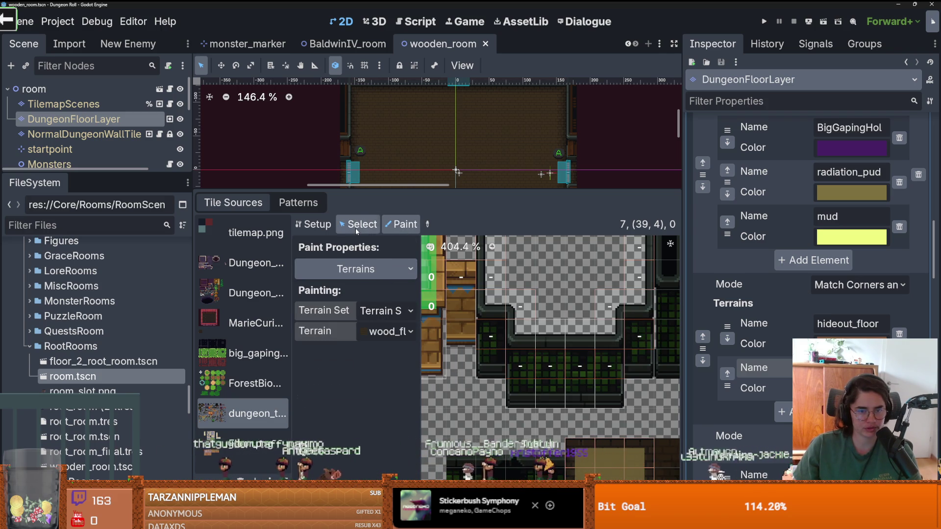
pyautogui.click(354, 228)
pyautogui.click(387, 227)
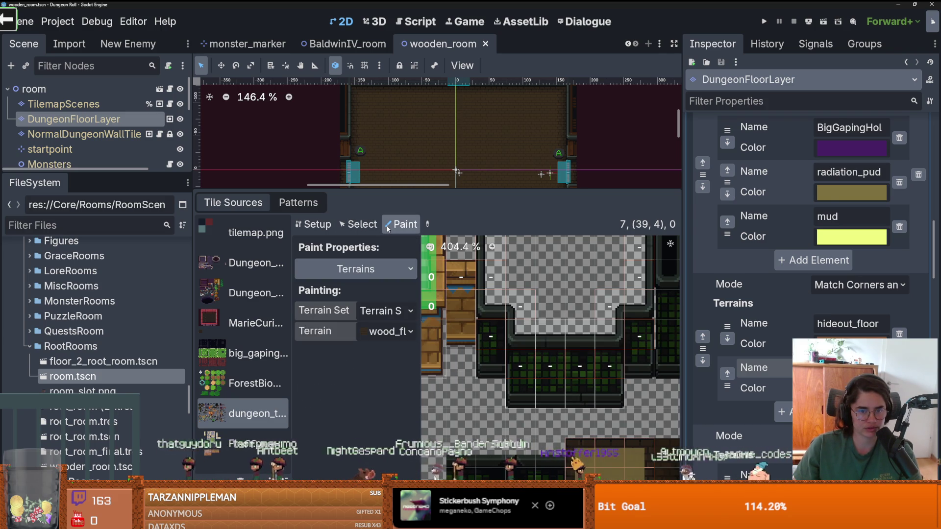
pyautogui.click(380, 311)
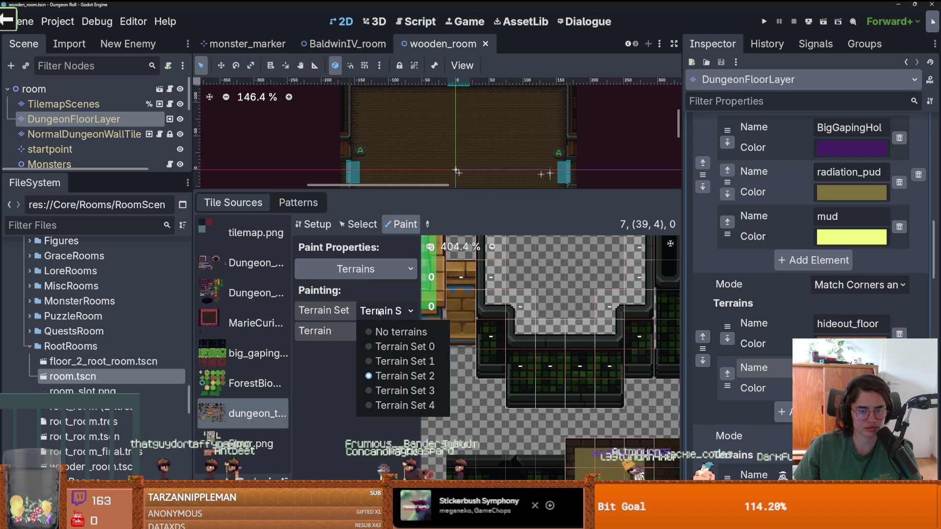
# Browse terrain sets in the Inspector, keeping Terrain Set 2 with wood_floor selected
pyautogui.scroll(2, 792, 324)
pyautogui.scroll(3, 793, 325)
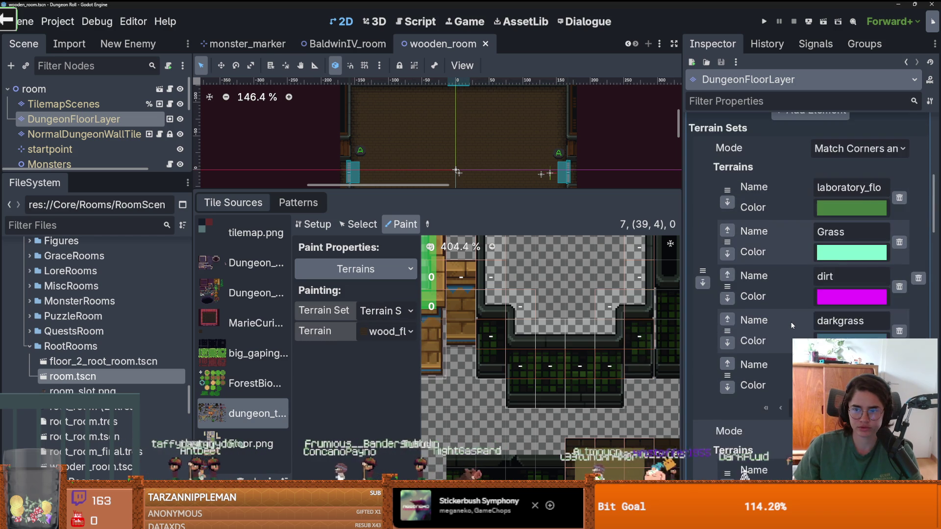
pyautogui.scroll(-8, 792, 325)
pyautogui.scroll(-4, 792, 325)
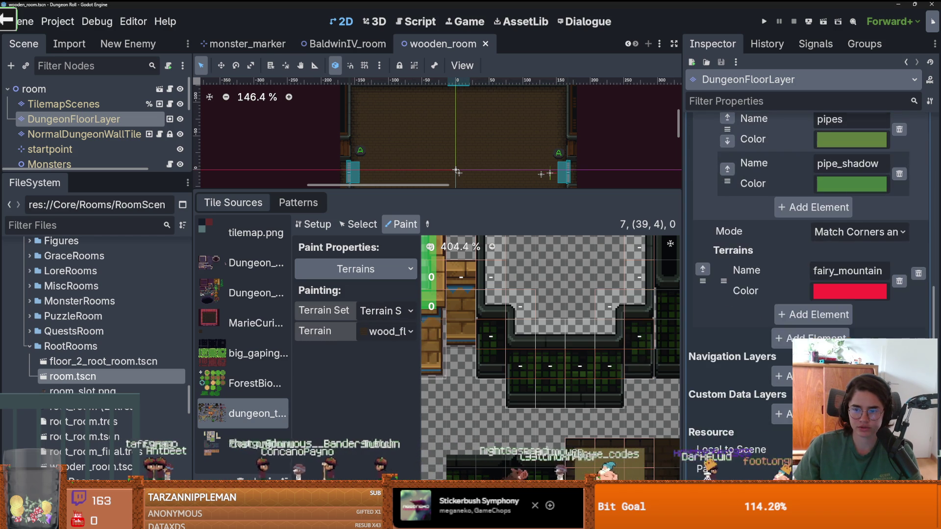
pyautogui.scroll(-1, 854, 301)
pyautogui.scroll(4, 853, 311)
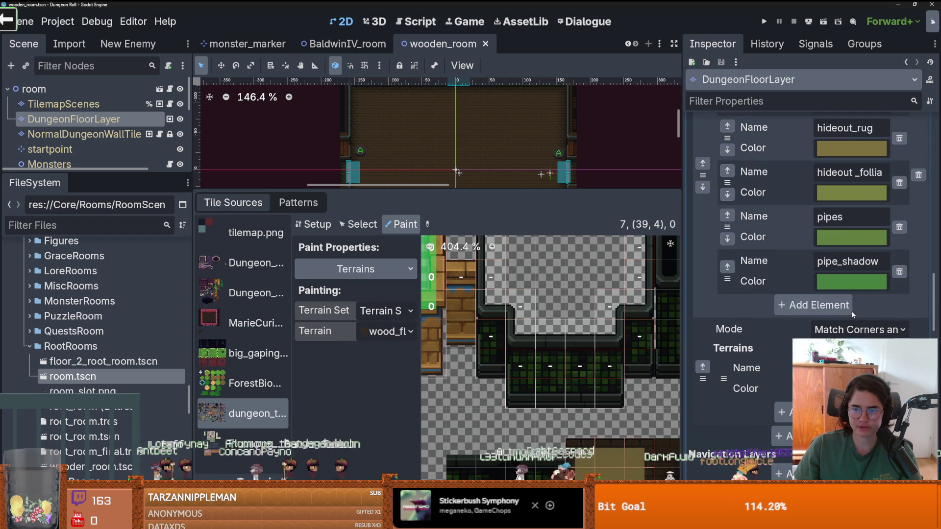
pyautogui.scroll(-2, 851, 314)
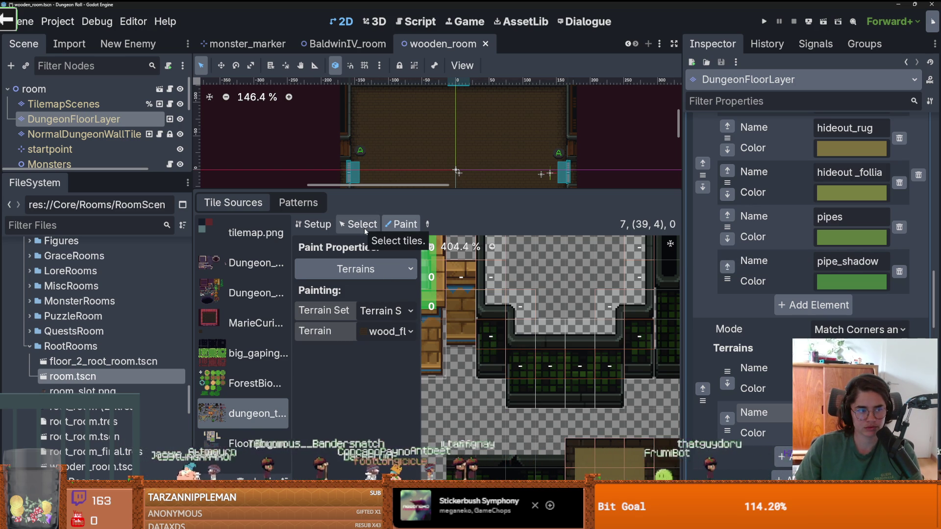
pyautogui.click(377, 310)
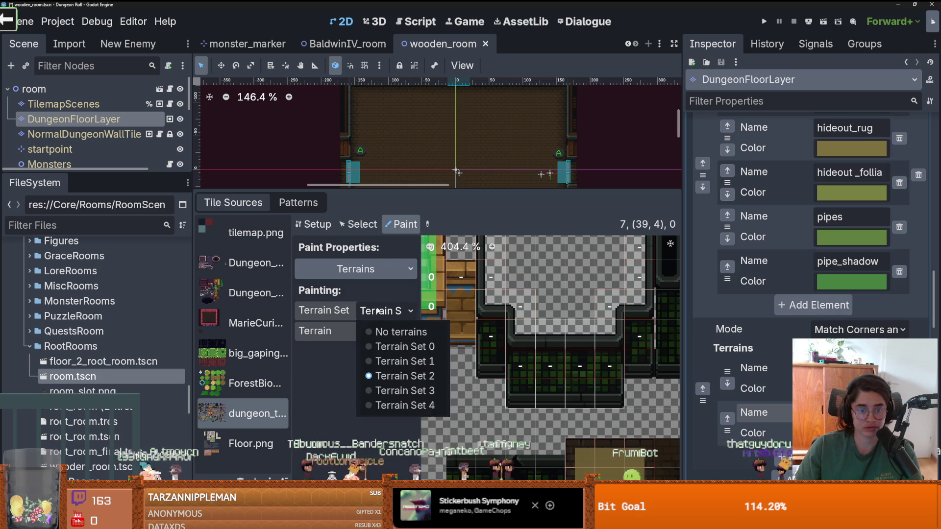
pyautogui.click(382, 345)
pyautogui.click(381, 334)
pyautogui.click(381, 334)
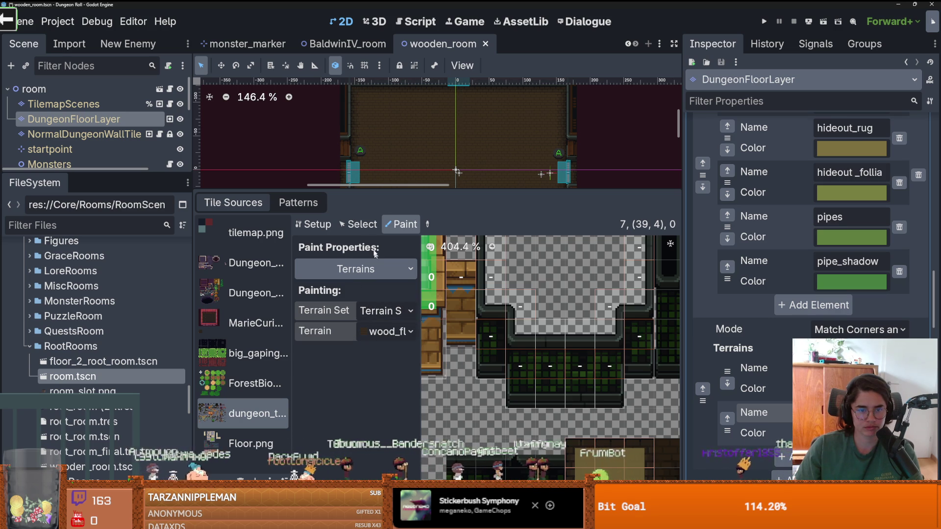
# Choose Texture Origin as the painted property with y set to -16
pyautogui.click(387, 276)
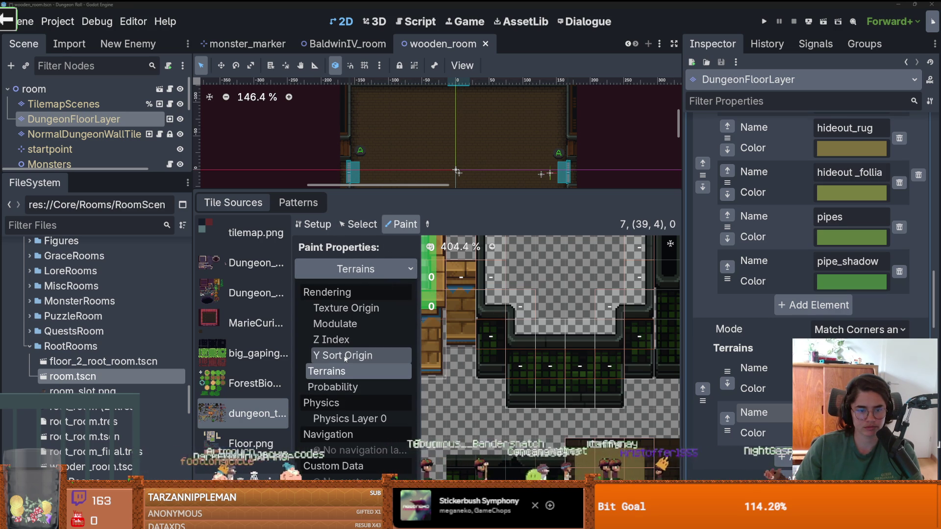
pyautogui.click(346, 308)
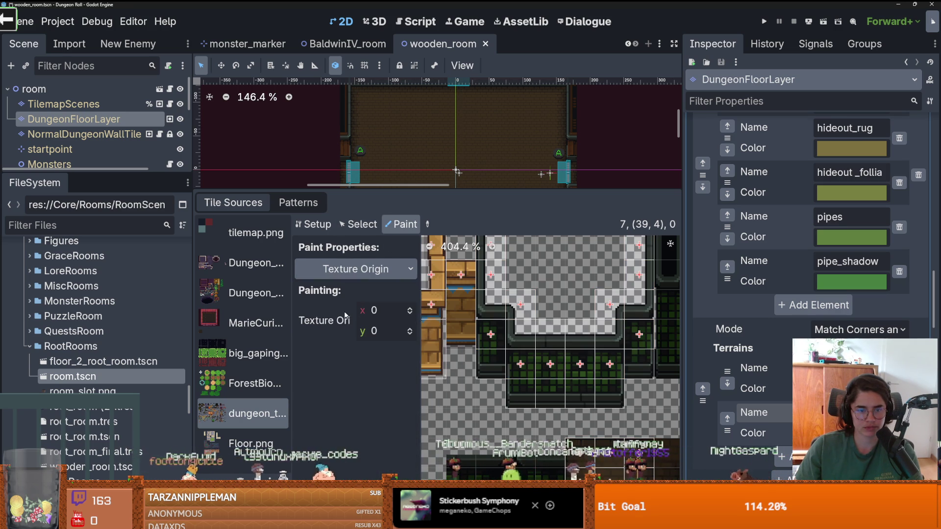
pyautogui.click(410, 336)
pyautogui.click(411, 336)
pyautogui.click(410, 335)
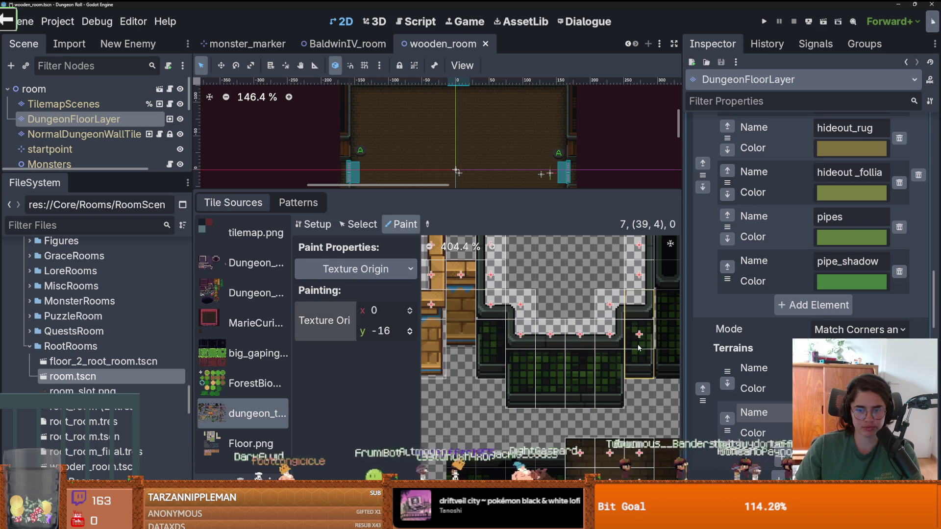
pyautogui.scroll(-2, 545, 365)
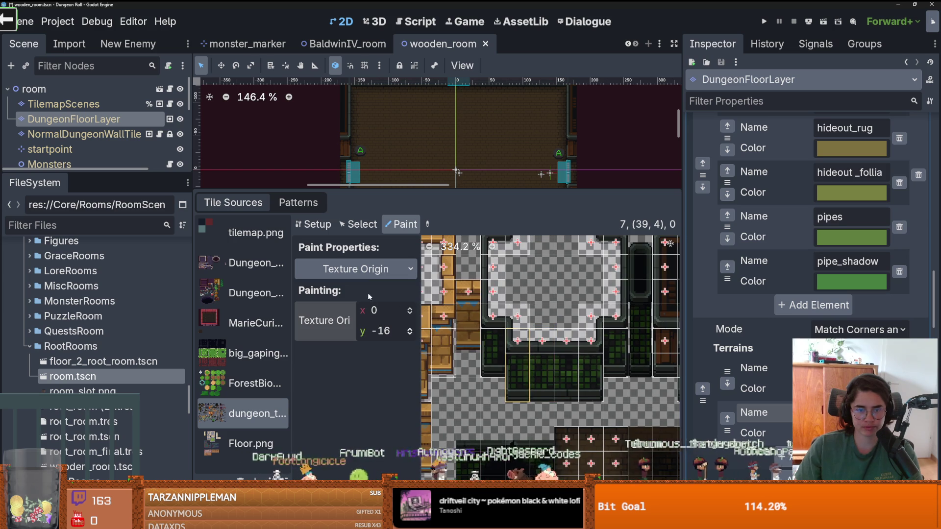
pyautogui.click(356, 269)
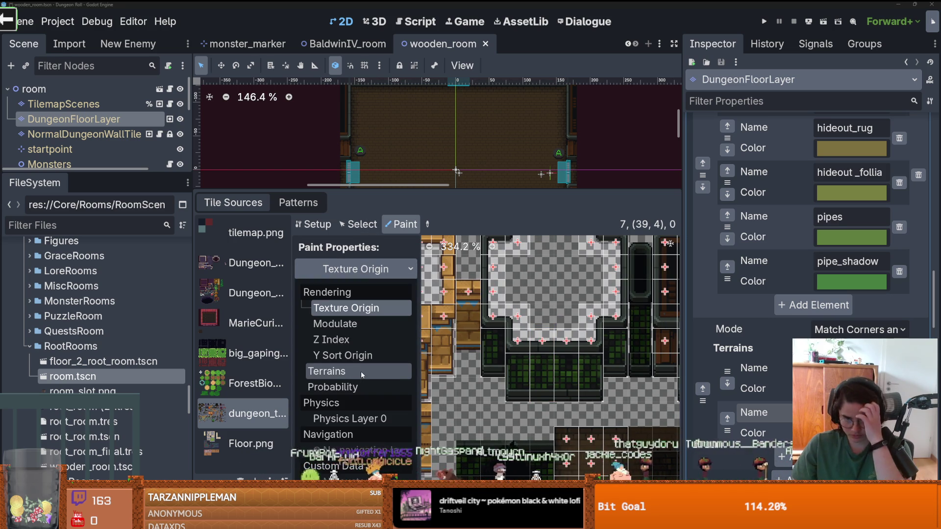
pyautogui.scroll(2, 562, 311)
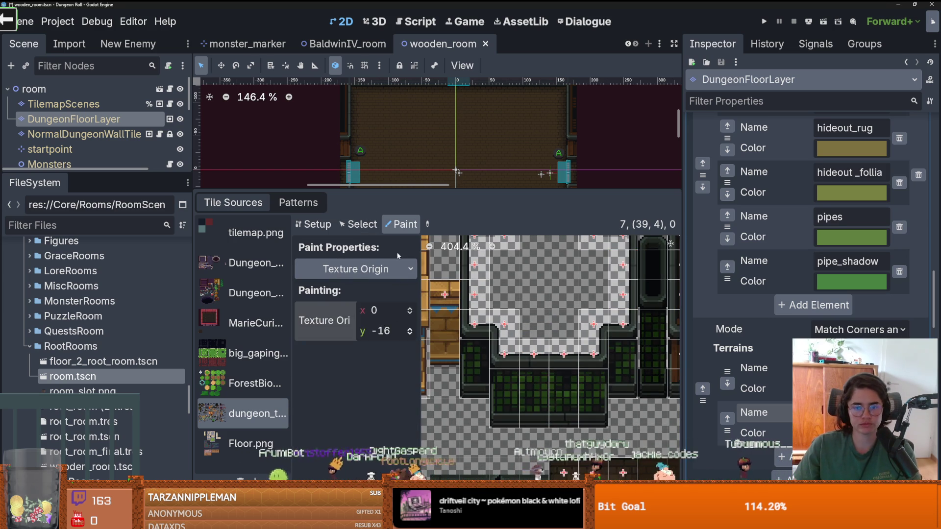
# Create new tiles in the dungeon atlas in Setup mode
pyautogui.click(314, 224)
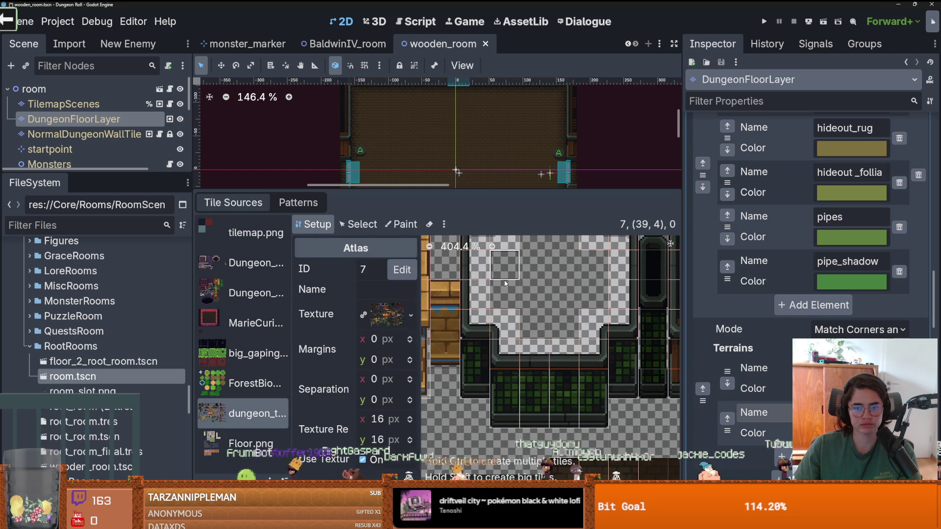
pyautogui.click(510, 293)
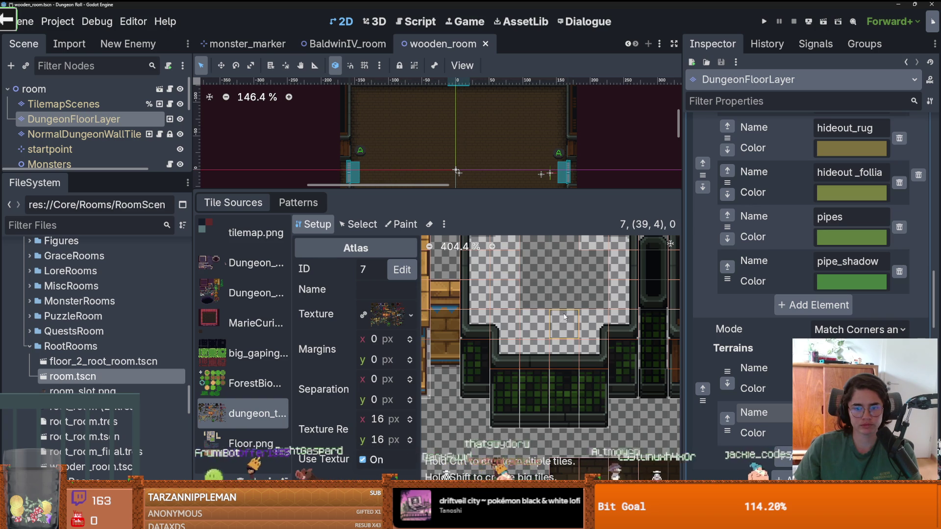
pyautogui.scroll(1, 565, 316)
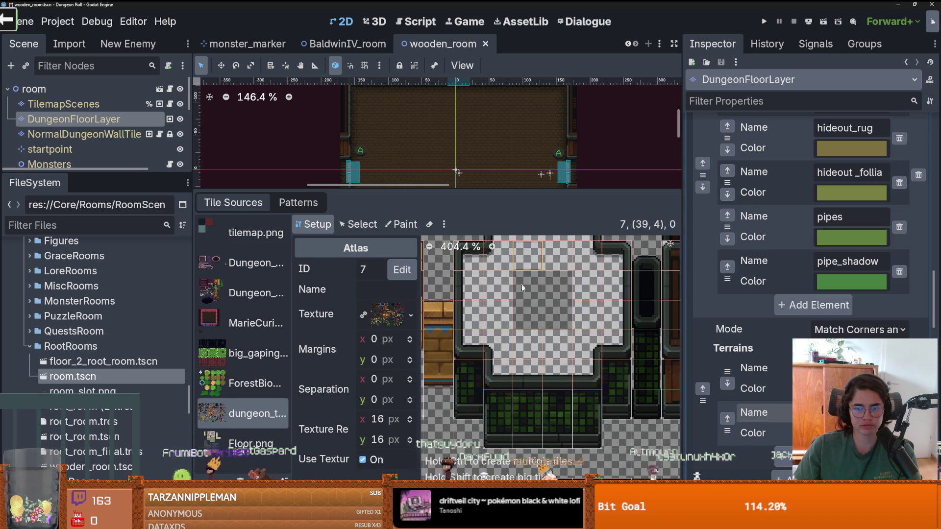
pyautogui.click(557, 285)
# Switch to painting Terrains and choose Terrain Set 3 with its Sewer terrain
pyautogui.click(405, 225)
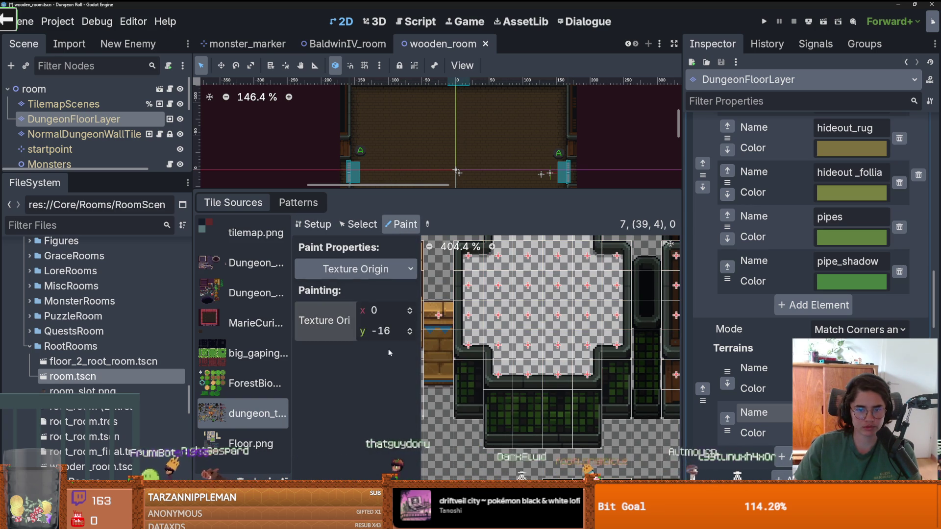
pyautogui.click(355, 269)
pyautogui.click(353, 375)
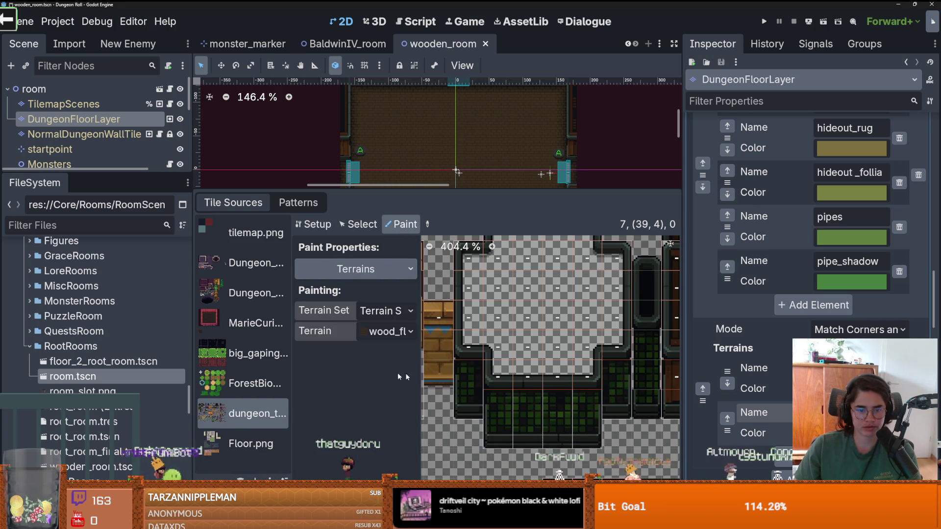
pyautogui.click(385, 311)
pyautogui.click(395, 390)
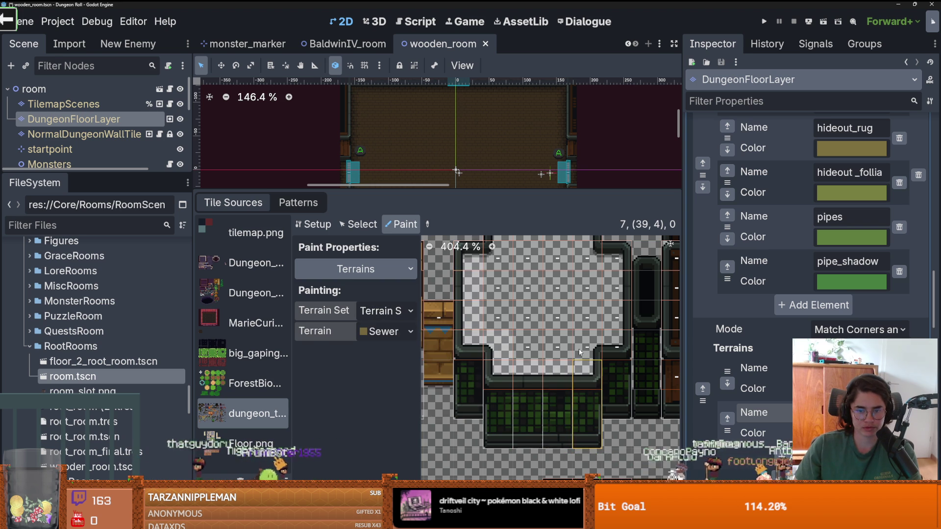
# Paint Sewer terrain onto the first atlas tiles and a tile corner
pyautogui.click(617, 286)
pyautogui.scroll(1, 614, 337)
pyautogui.moveTo(614, 337)
pyautogui.mouseDown()
pyautogui.moveTo(588, 318)
pyautogui.moveTo(588, 269)
pyautogui.moveTo(500, 269)
pyautogui.moveTo(529, 401)
pyautogui.moveTo(558, 294)
pyautogui.moveTo(529, 259)
pyautogui.mouseUp()
pyautogui.scroll(1, 490, 352)
pyautogui.click(470, 297)
# Change the Sewer terrain's colour to bright green
pyautogui.click(833, 388)
pyautogui.moveTo(830, 184); pyautogui.dragTo(820, 192)
pyautogui.click(527, 264)
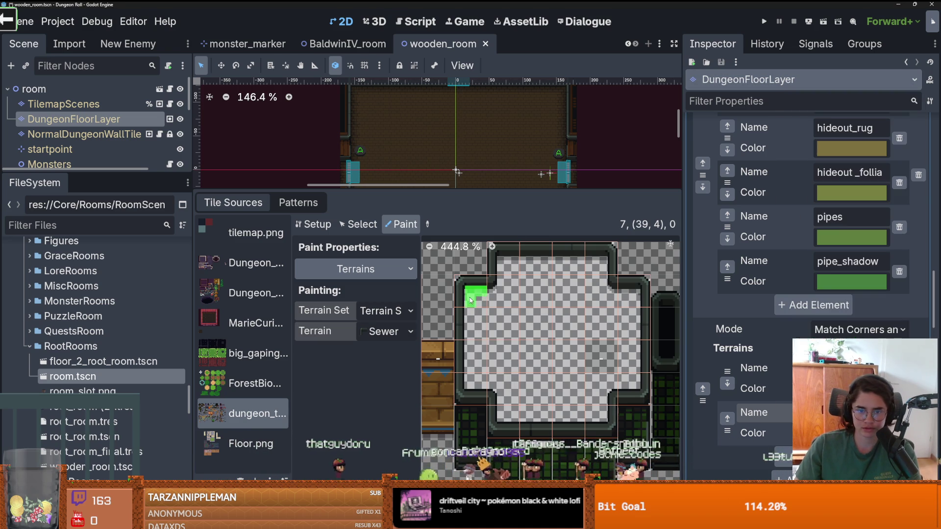
# Paint Sewer over the green wall section's walls and gaps, erase the upper-right notch, and save
pyautogui.click(506, 265)
pyautogui.moveTo(506, 265)
pyautogui.mouseDown()
pyautogui.moveTo(603, 262)
pyautogui.moveTo(601, 290)
pyautogui.moveTo(632, 302)
pyautogui.moveTo(627, 390)
pyautogui.moveTo(605, 392)
pyautogui.moveTo(602, 425)
pyautogui.moveTo(524, 422)
pyautogui.moveTo(475, 388)
pyautogui.mouseUp()
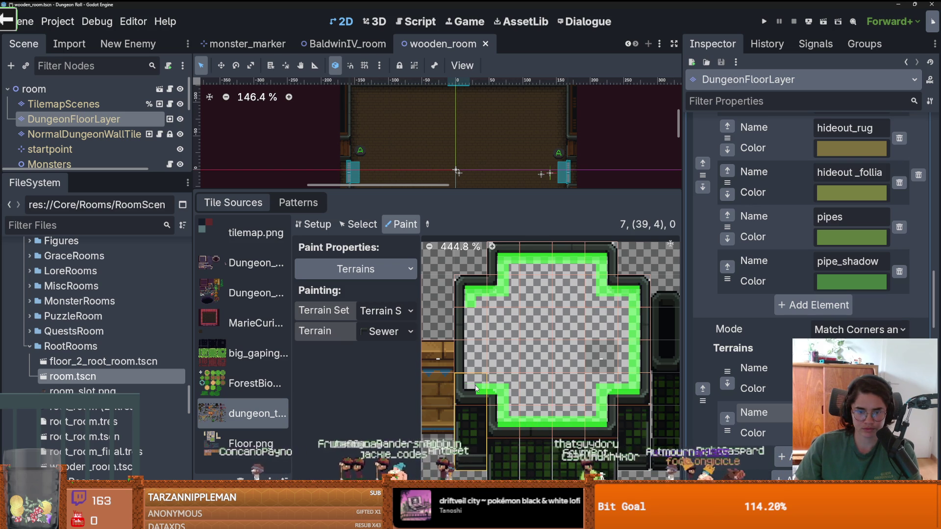
pyautogui.moveTo(474, 354)
pyautogui.mouseDown()
pyautogui.moveTo(476, 308)
pyautogui.moveTo(478, 389)
pyautogui.moveTo(502, 348)
pyautogui.moveTo(499, 304)
pyautogui.moveTo(502, 389)
pyautogui.moveTo(544, 380)
pyautogui.moveTo(591, 397)
pyautogui.moveTo(511, 406)
pyautogui.moveTo(564, 392)
pyautogui.mouseUp()
pyautogui.hscroll(2, 539, 387)
pyautogui.rightClick(564, 302)
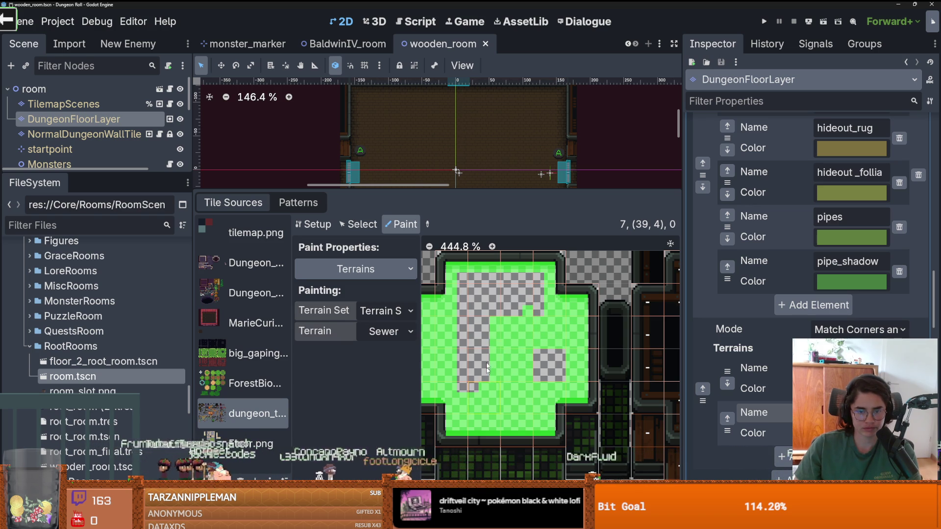
pyautogui.moveTo(466, 321); pyautogui.dragTo(539, 305)
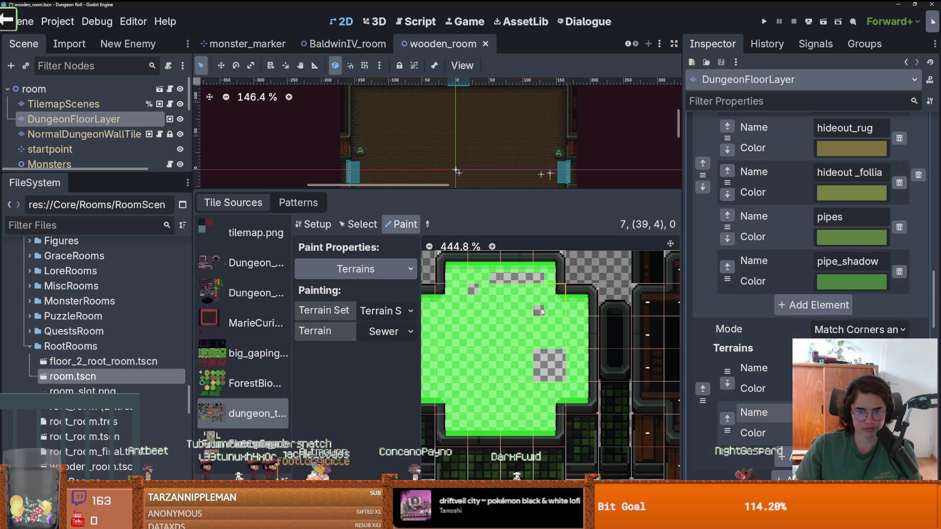
pyautogui.moveTo(538, 281); pyautogui.dragTo(475, 286)
pyautogui.hotkey('ctrl', 's')
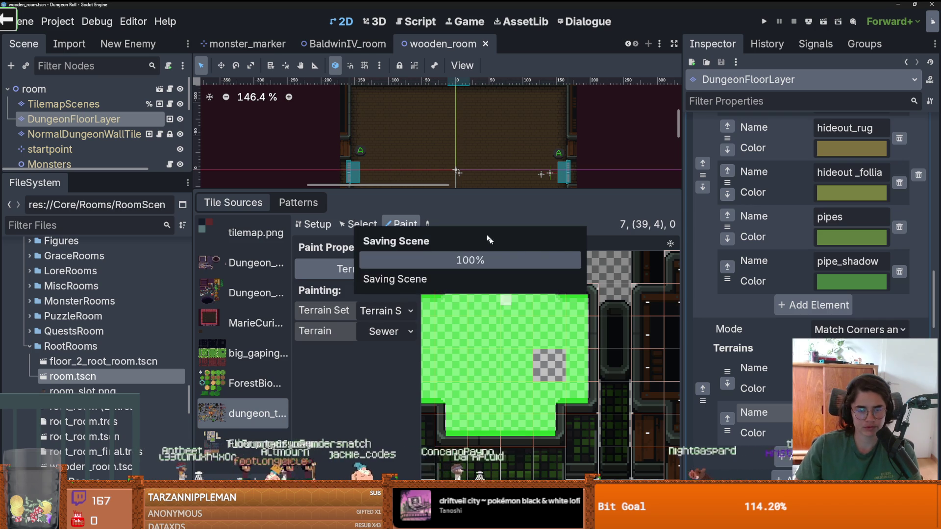
# Resize the pipe tile in Setup so it spans several atlas cells
pyautogui.scroll(-6, 508, 379)
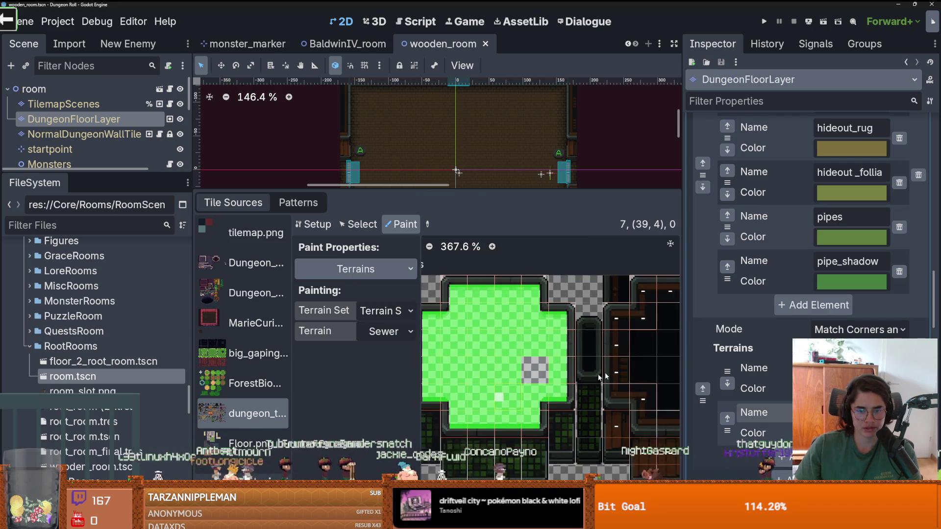
pyautogui.scroll(6, 482, 374)
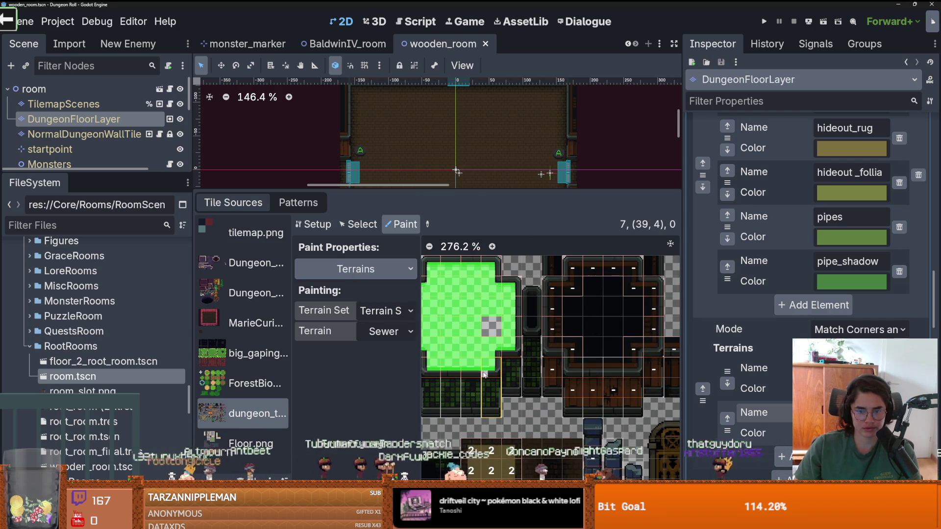
pyautogui.scroll(1, 550, 331)
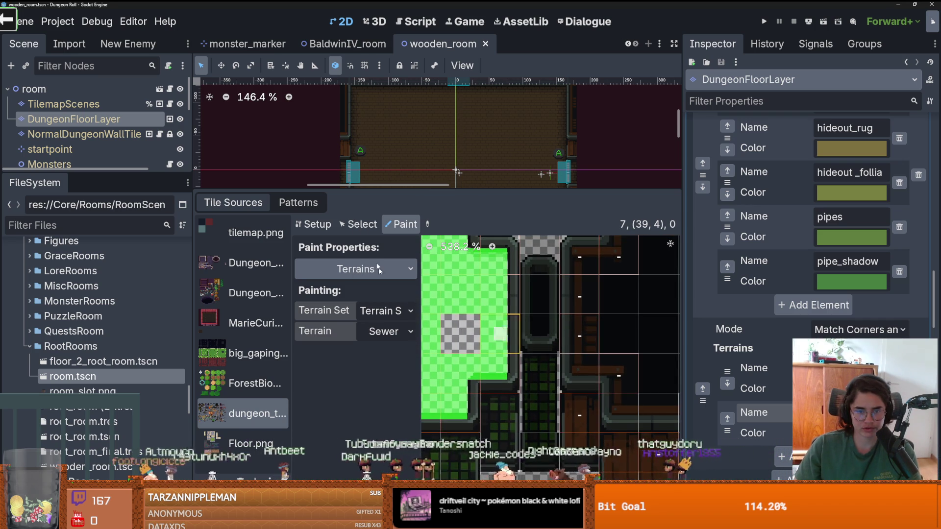
pyautogui.click(313, 224)
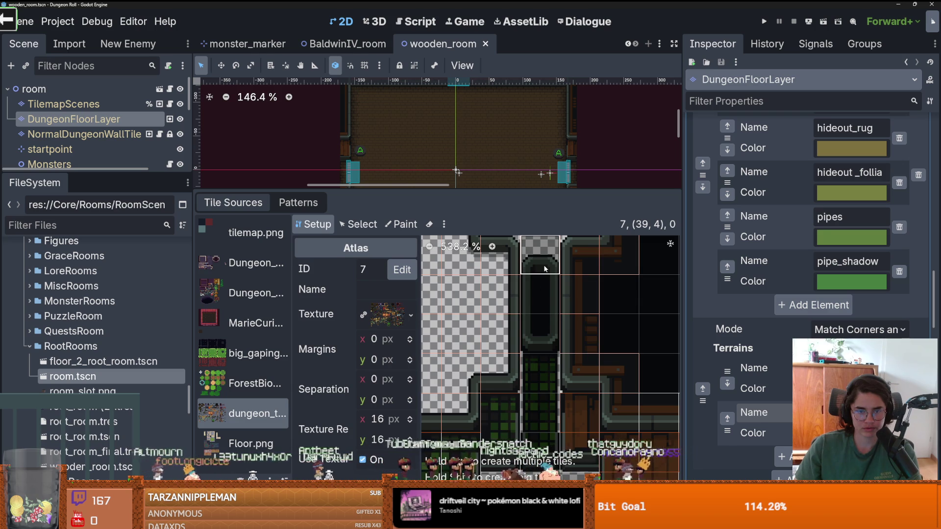
pyautogui.click(543, 336)
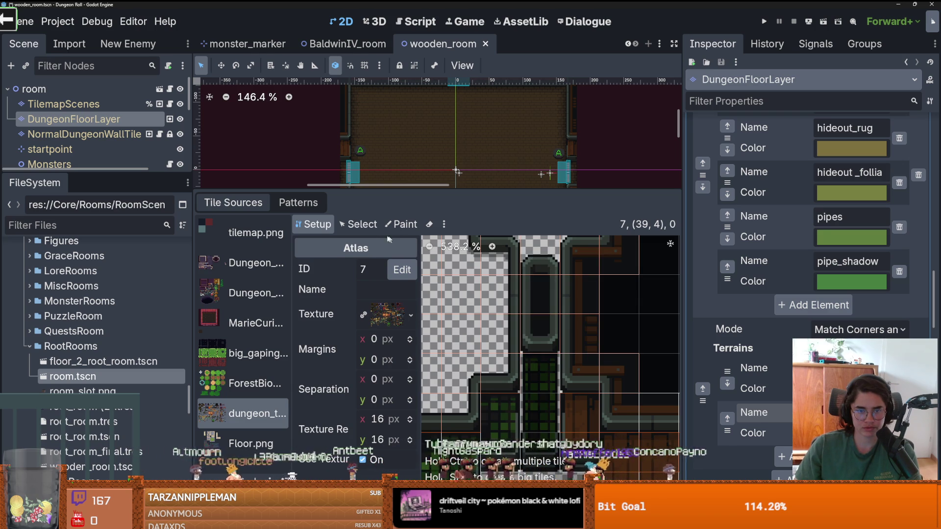
pyautogui.moveTo(540, 356); pyautogui.dragTo(540, 434)
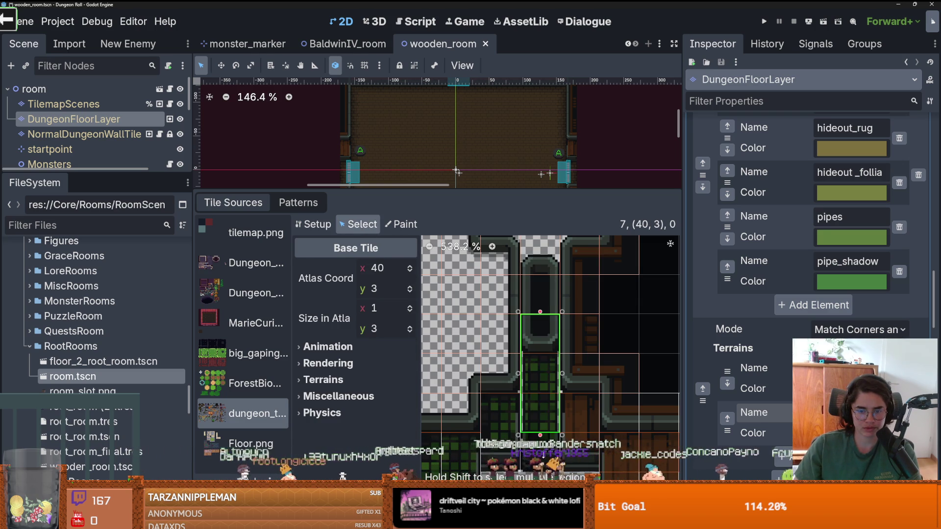
# Paint a texture origin of y -24 onto the pipe tile
pyautogui.click(389, 222)
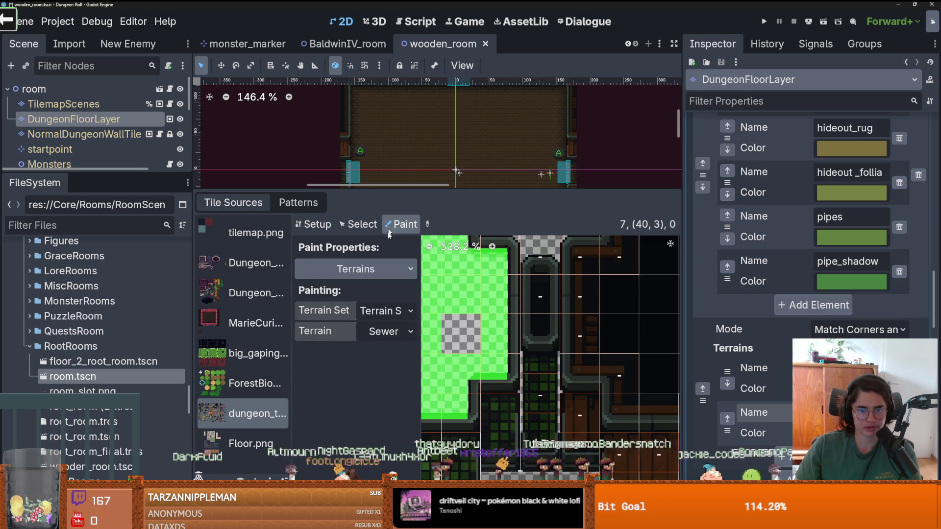
pyautogui.click(366, 268)
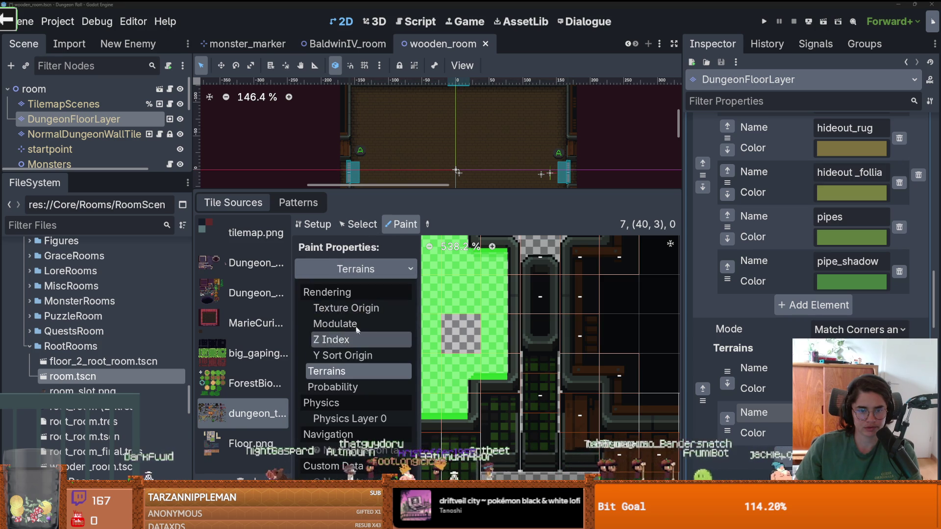
pyautogui.click(338, 298)
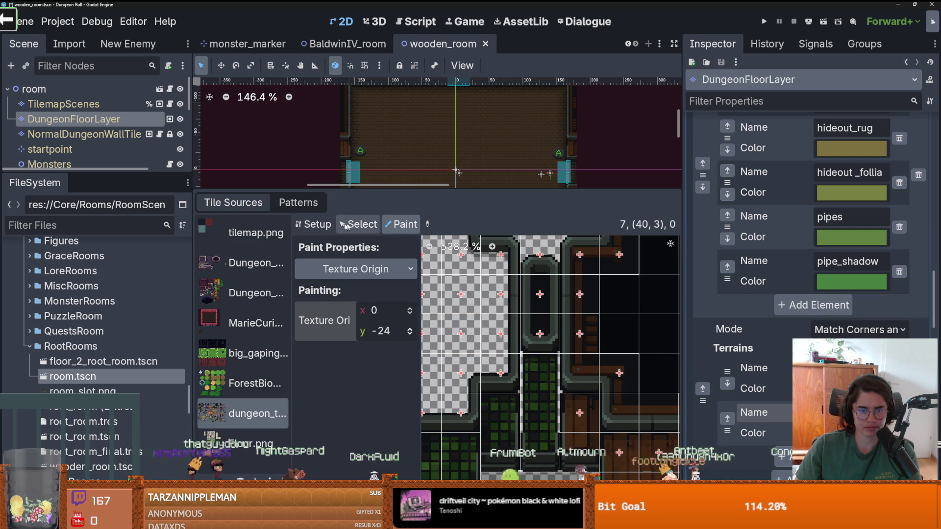
# Paint Sewer terrain onto the pipe tile and save the scene
pyautogui.click(355, 269)
pyautogui.click(326, 371)
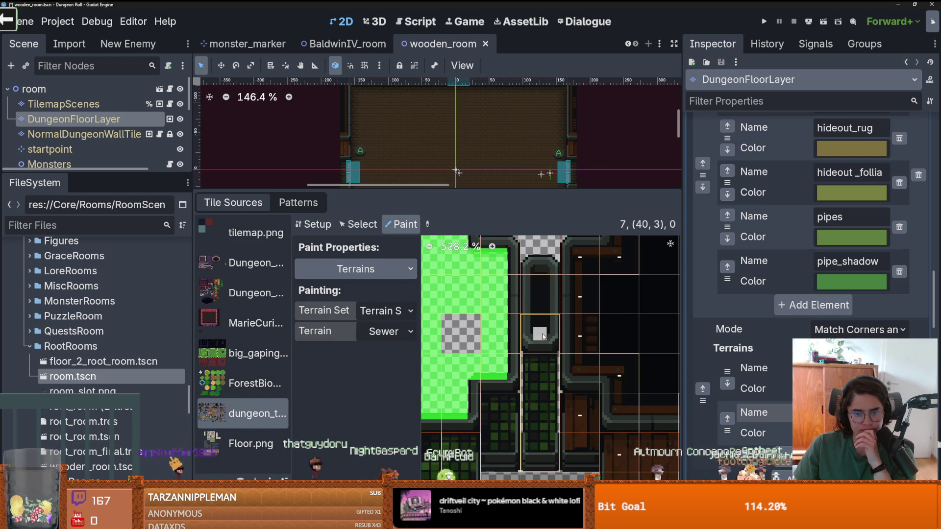
pyautogui.moveTo(543, 337); pyautogui.dragTo(540, 294)
pyautogui.scroll(-1, 507, 356)
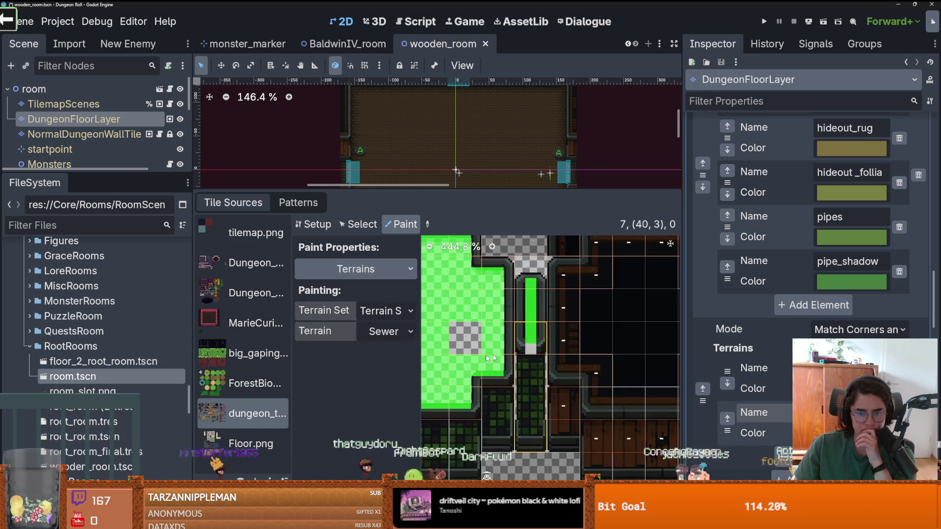
pyautogui.hscroll(-3, 507, 356)
pyautogui.hotkey('ctrl', 's')
# Create a scene inherited from room.tscn and pick SewerWalls on NormalDungeonWallTile
pyautogui.rightClick(127, 375)
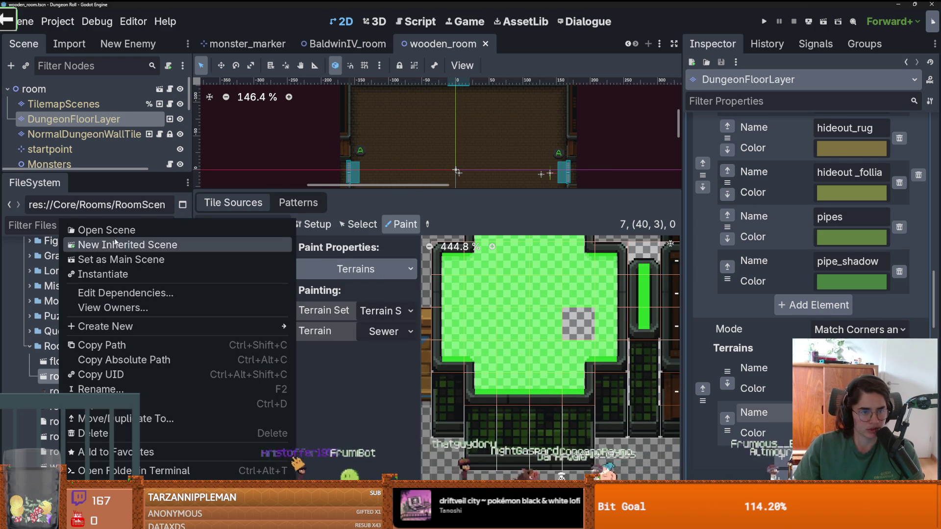
pyautogui.click(115, 243)
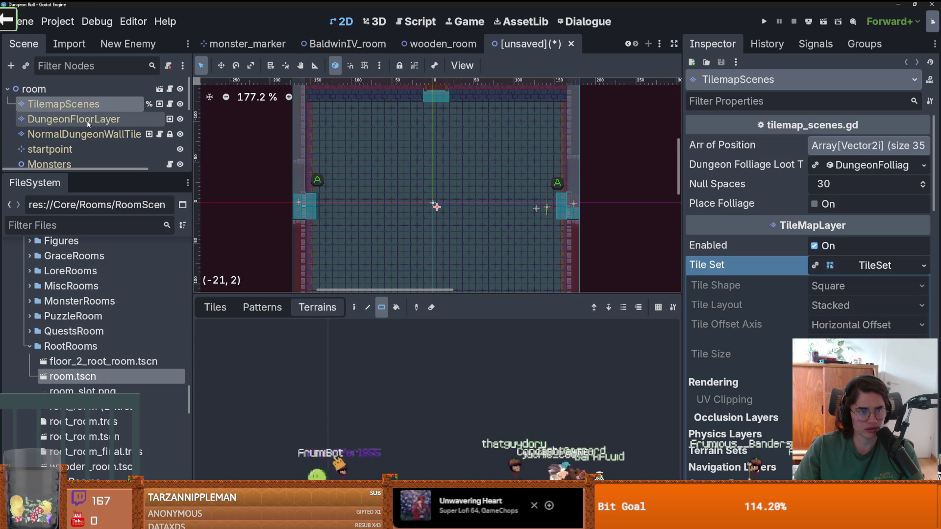
pyautogui.click(84, 134)
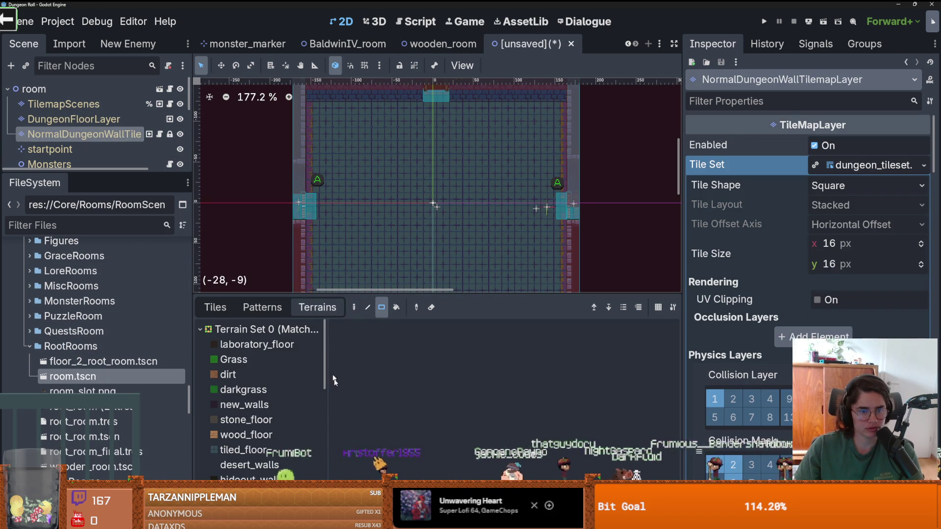
pyautogui.scroll(-10, 263, 410)
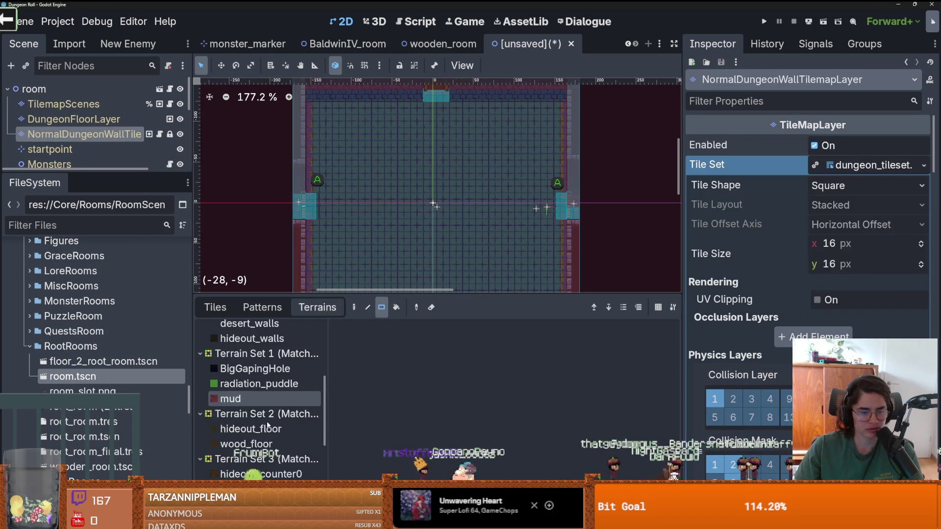
pyautogui.click(255, 474)
# Paint SewerWalls rectangles over the room and its bottom edge, undoing the right-side wall
pyautogui.moveTo(456, 187); pyautogui.dragTo(389, 255)
pyautogui.scroll(2, 431, 205)
pyautogui.moveTo(426, 221)
pyautogui.mouseDown()
pyautogui.moveTo(438, 247)
pyautogui.moveTo(426, 245)
pyautogui.mouseUp()
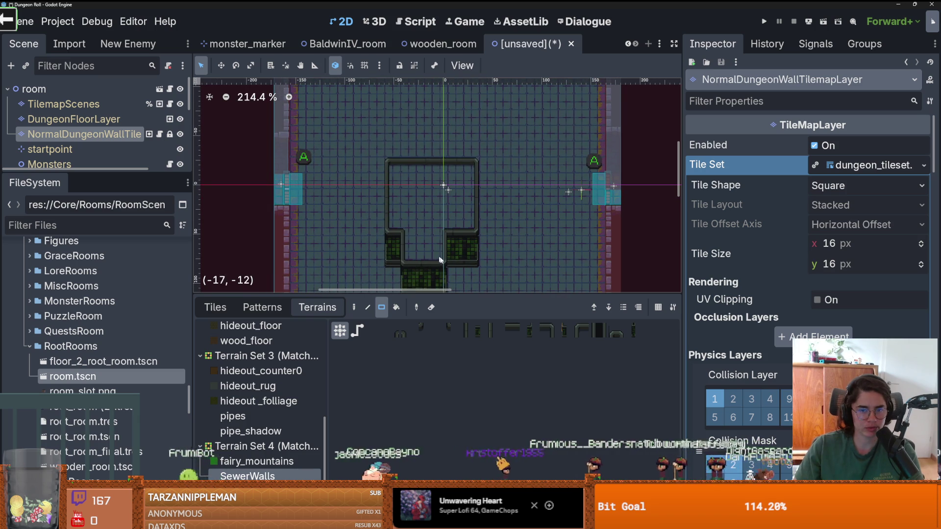
pyautogui.scroll(-3, 424, 230)
pyautogui.scroll(-4, 431, 196)
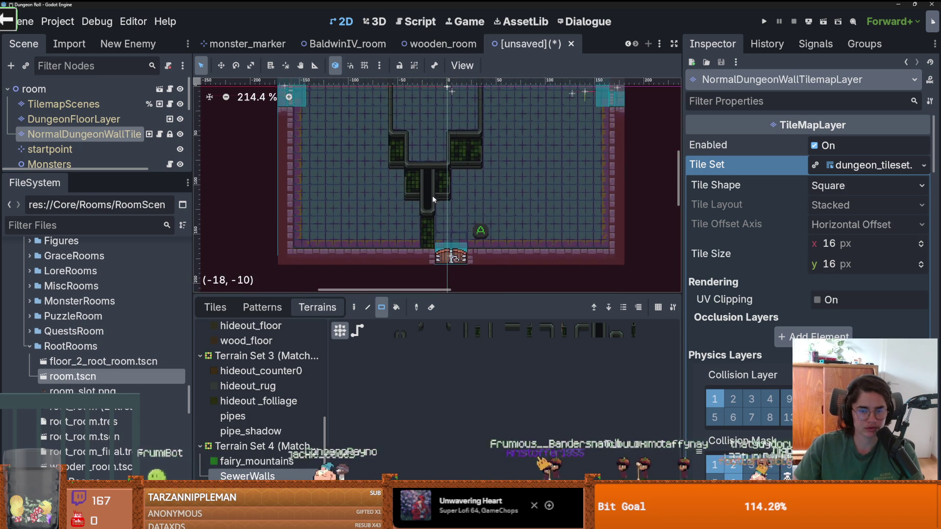
pyautogui.scroll(1, 431, 196)
pyautogui.moveTo(529, 164)
pyautogui.mouseDown()
pyautogui.moveTo(530, 204)
pyautogui.moveTo(567, 187)
pyautogui.mouseUp()
pyautogui.hotkey('ctrl', 'z')
pyautogui.hotkey('ctrl', 'z')
# Paint SewerWalls over the inner and top walls, undoing the extra wall-top tiles
pyautogui.scroll(-3, 440, 160)
pyautogui.scroll(-4, 440, 165)
pyautogui.moveTo(444, 202); pyautogui.dragTo(389, 107)
pyautogui.scroll(3, 443, 155)
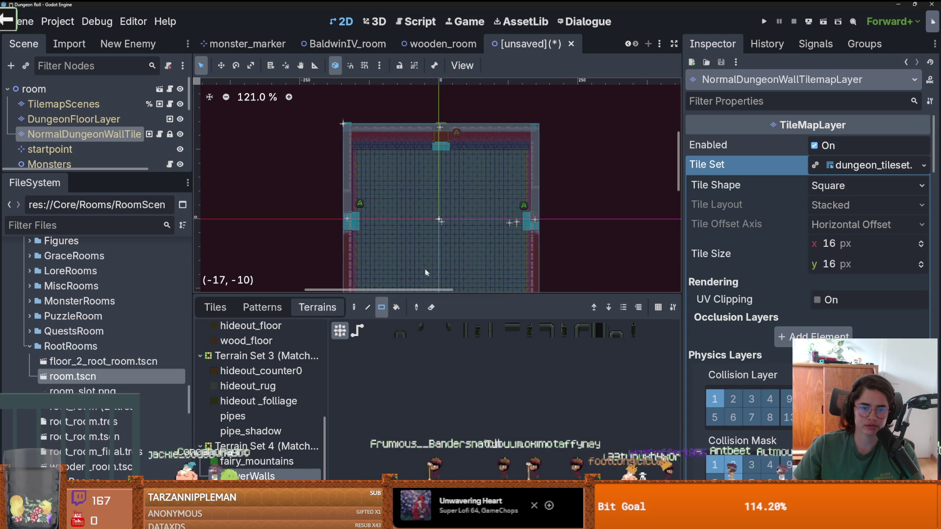
pyautogui.scroll(4, 409, 175)
pyautogui.moveTo(440, 112); pyautogui.dragTo(377, 108)
pyautogui.scroll(3, 427, 176)
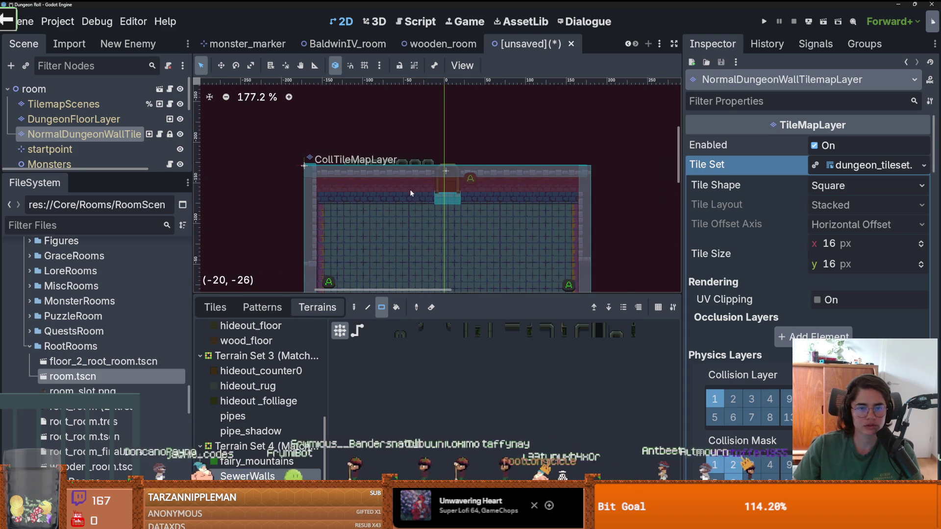
pyautogui.scroll(2, 426, 180)
pyautogui.moveTo(426, 180); pyautogui.dragTo(346, 177)
pyautogui.scroll(1, 416, 194)
pyautogui.hotkey('ctrl', 'z')
pyautogui.hotkey('ctrl', 'z')
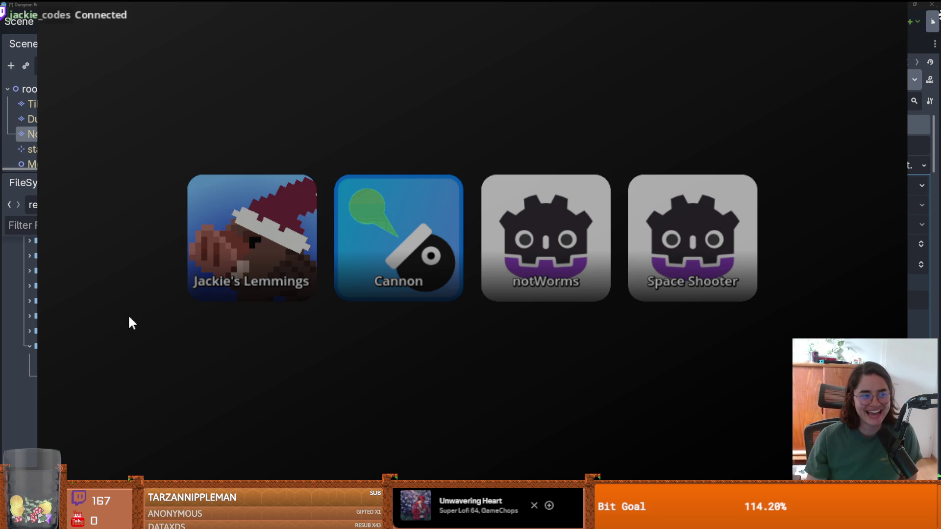
# Launch the Cannon game from the game launcher
pyautogui.click(381, 225)
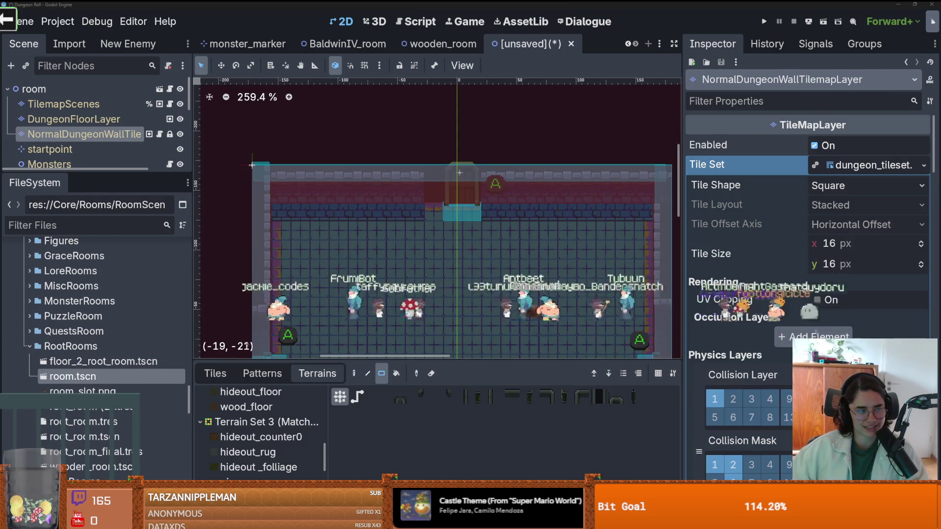
# Switch to the Tiles tab and paint dark wall tiles along the top wall
pyautogui.scroll(-2, 412, 203)
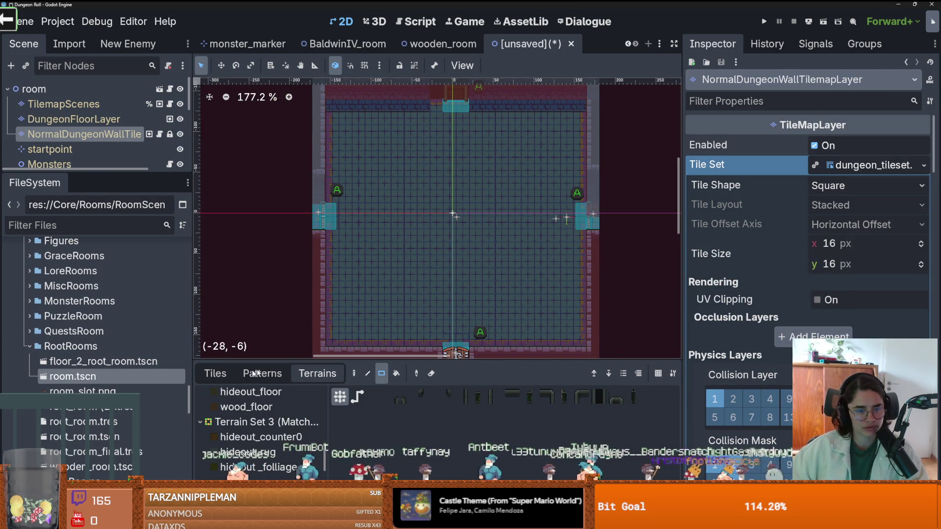
pyautogui.click(215, 373)
pyautogui.scroll(3, 398, 440)
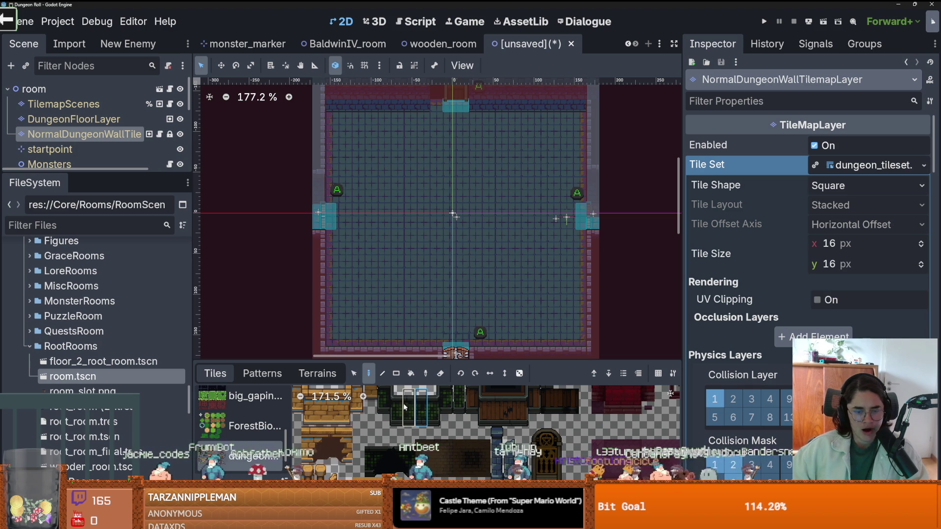
pyautogui.scroll(5, 418, 121)
pyautogui.scroll(2, 430, 189)
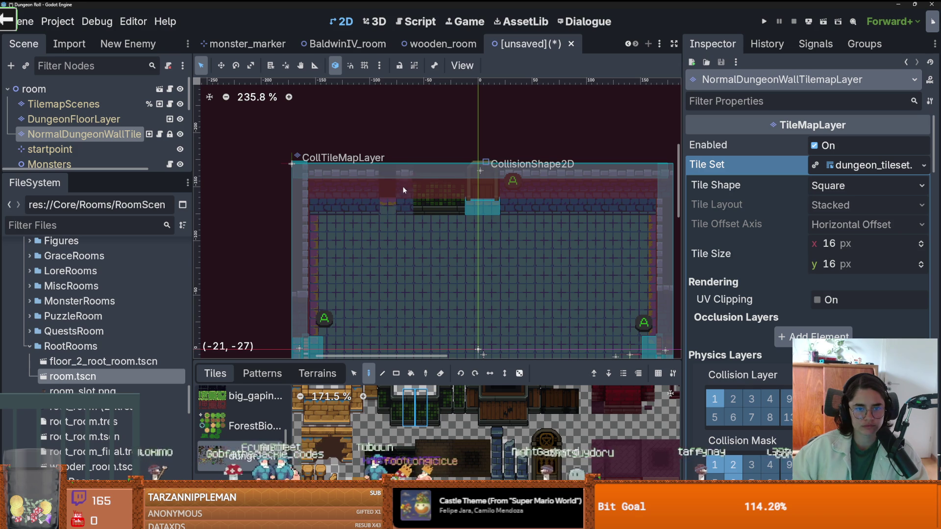
pyautogui.scroll(2, 399, 185)
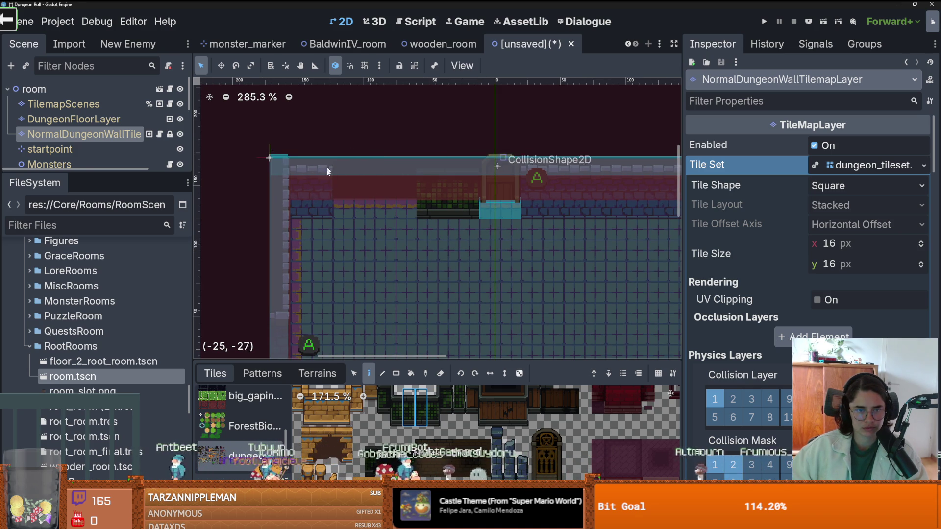
pyautogui.moveTo(401, 168); pyautogui.dragTo(289, 168)
# Repaint the dark wall-edge row to span the full top wall, then enlarge the scene tree
pyautogui.scroll(-2, 511, 204)
pyautogui.scroll(2, 383, 221)
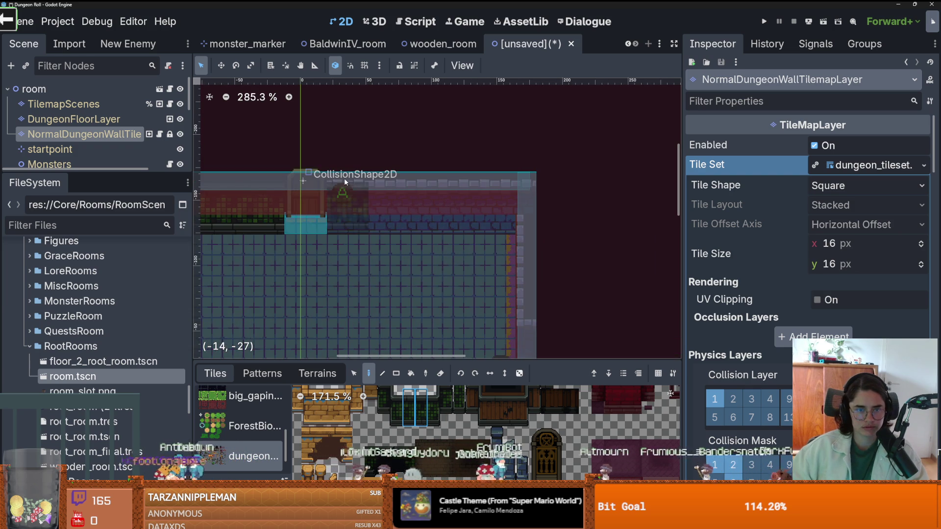
pyautogui.moveTo(482, 170)
pyautogui.mouseDown()
pyautogui.moveTo(498, 173)
pyautogui.moveTo(412, 188)
pyautogui.mouseUp()
pyautogui.moveTo(379, 220)
pyautogui.mouseDown()
pyautogui.moveTo(349, 167)
pyautogui.moveTo(343, 206)
pyautogui.moveTo(362, 196)
pyautogui.moveTo(471, 193)
pyautogui.mouseUp()
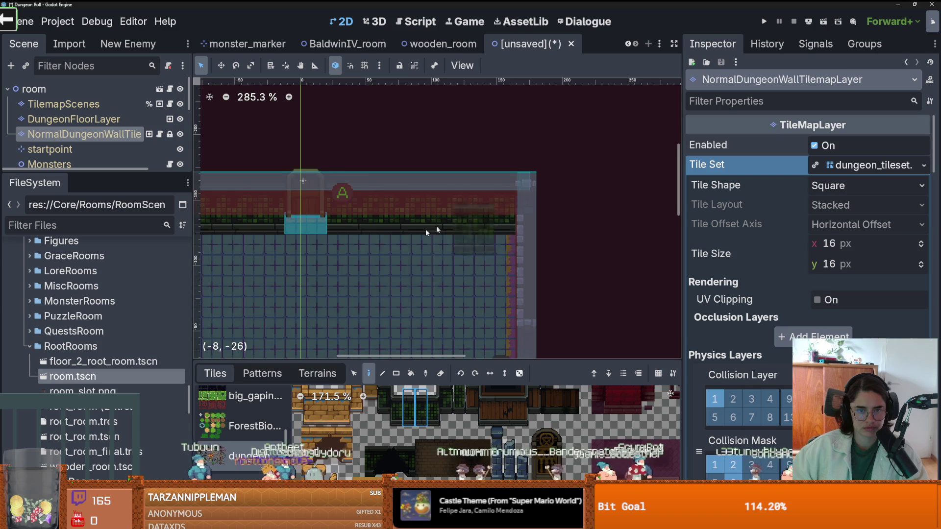
pyautogui.scroll(-3, 287, 233)
pyautogui.scroll(1, 433, 210)
pyautogui.scroll(2, 441, 226)
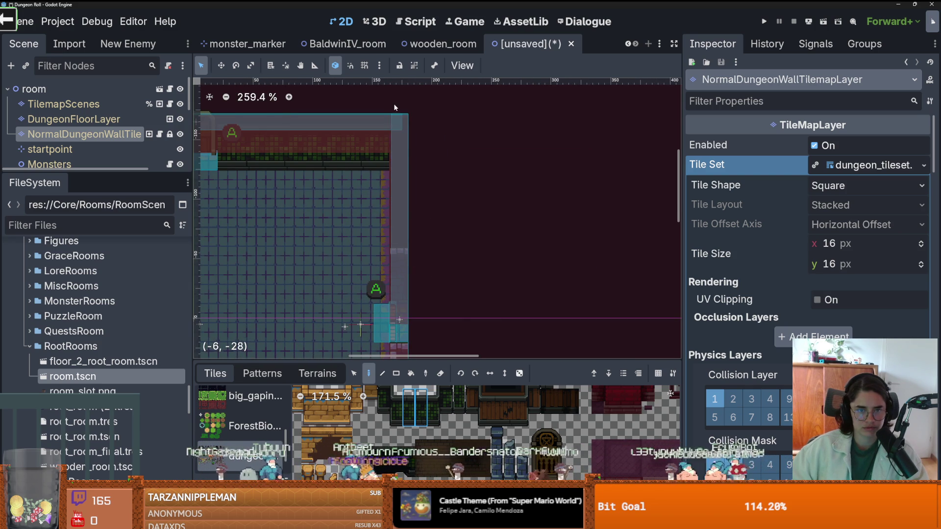
pyautogui.scroll(1, 439, 269)
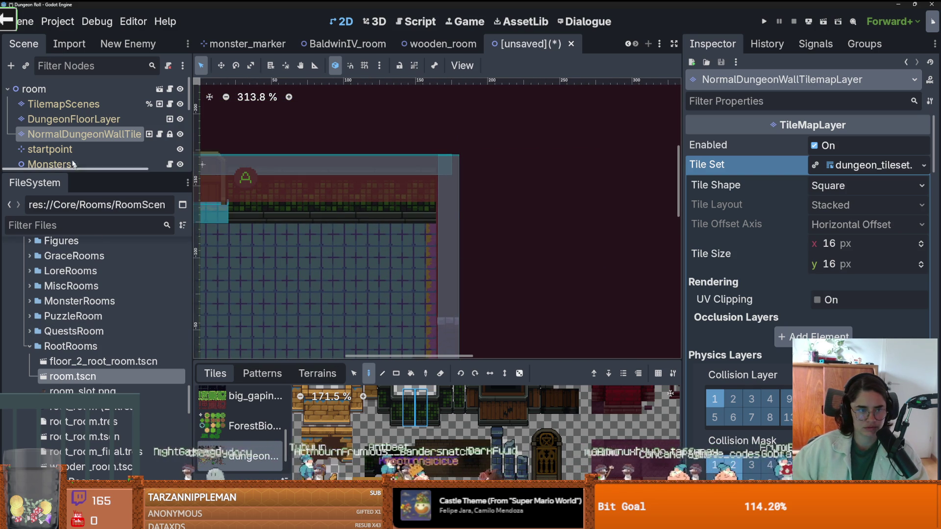
pyautogui.moveTo(74, 171); pyautogui.dragTo(74, 423)
# Hide the CollTileMapLayer overlay and the MonsterStaticTrap collision shapes
pyautogui.click(183, 315)
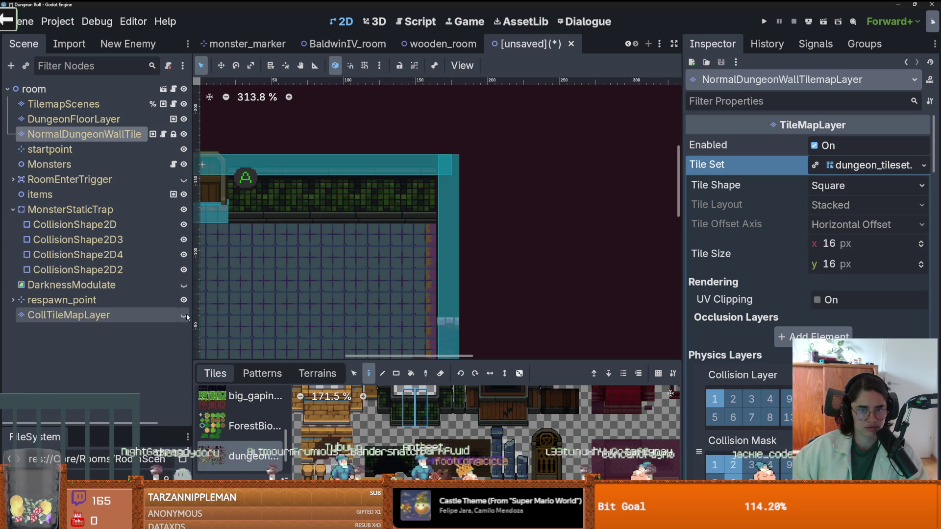
pyautogui.click(184, 209)
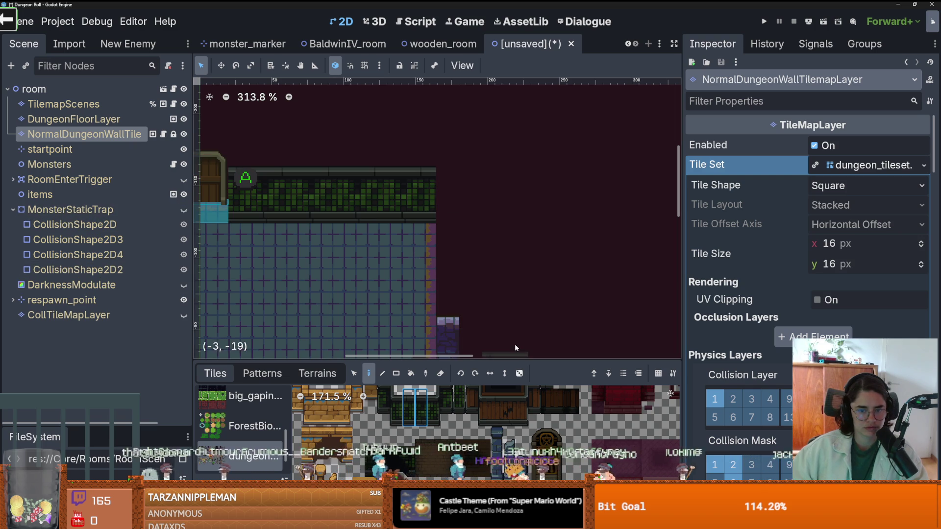
pyautogui.scroll(1, 449, 410)
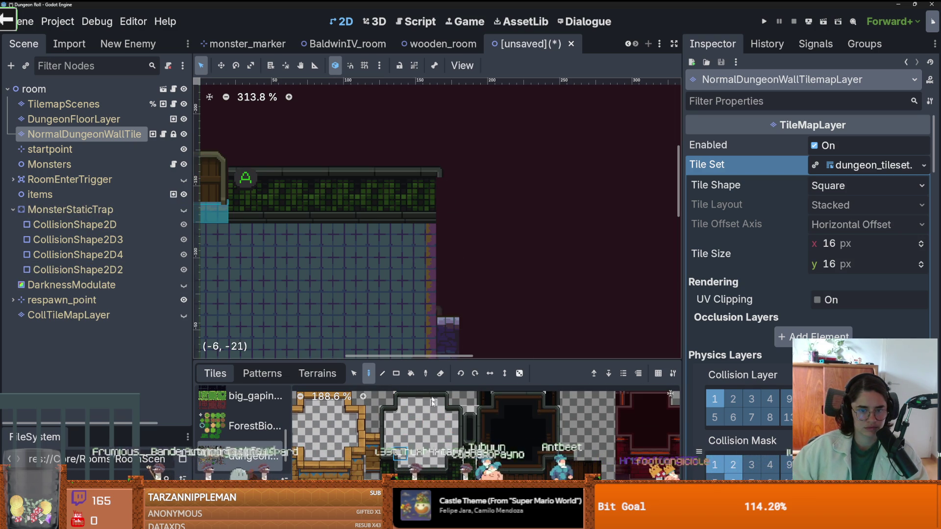
# Paint wall tiles down the room's right edge
pyautogui.moveTo(443, 218); pyautogui.dragTo(445, 274)
pyautogui.scroll(-2, 489, 284)
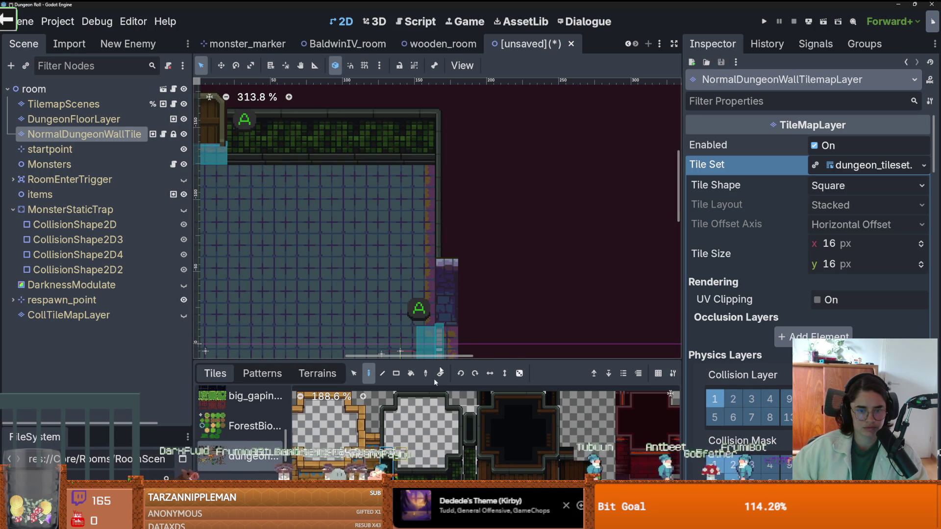
pyautogui.scroll(3, 442, 254)
pyautogui.click(442, 254)
pyautogui.scroll(-2, 475, 284)
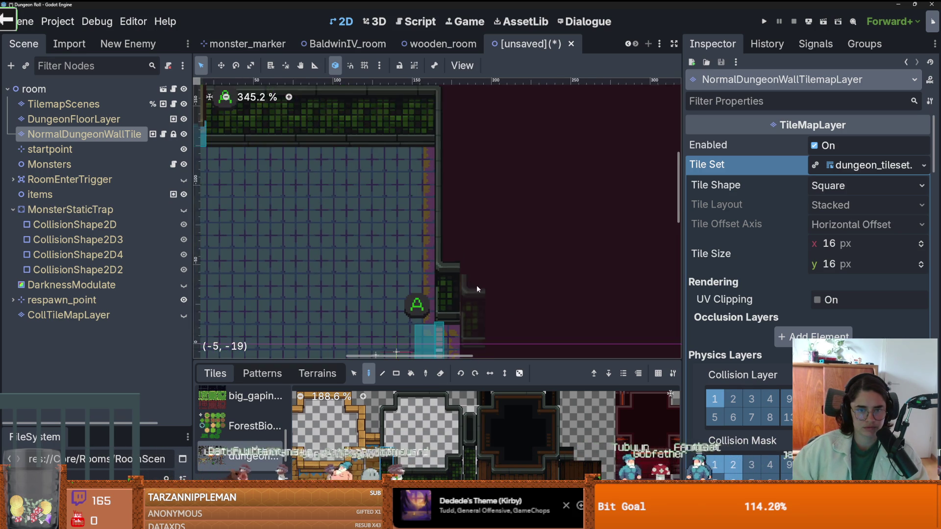
pyautogui.scroll(-3, 476, 288)
pyautogui.scroll(-3, 490, 245)
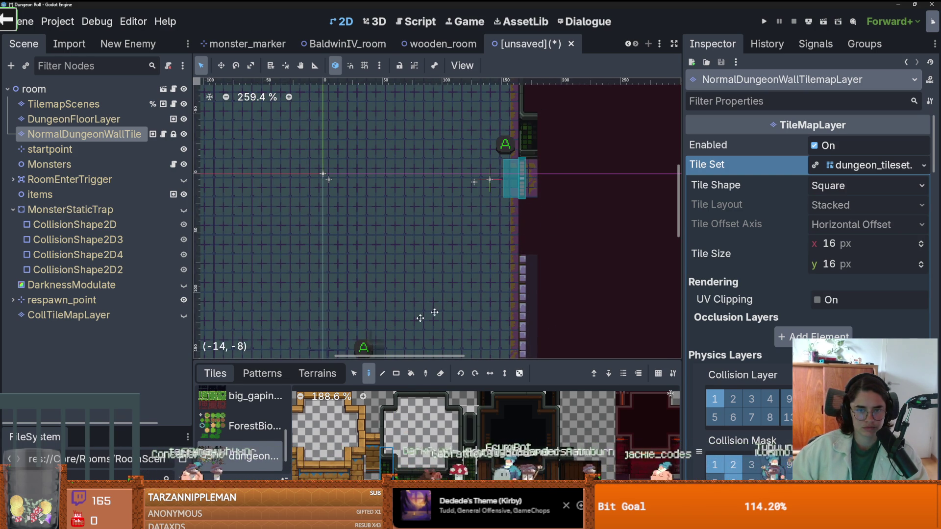
pyautogui.scroll(-1, 537, 286)
pyautogui.scroll(1, 533, 274)
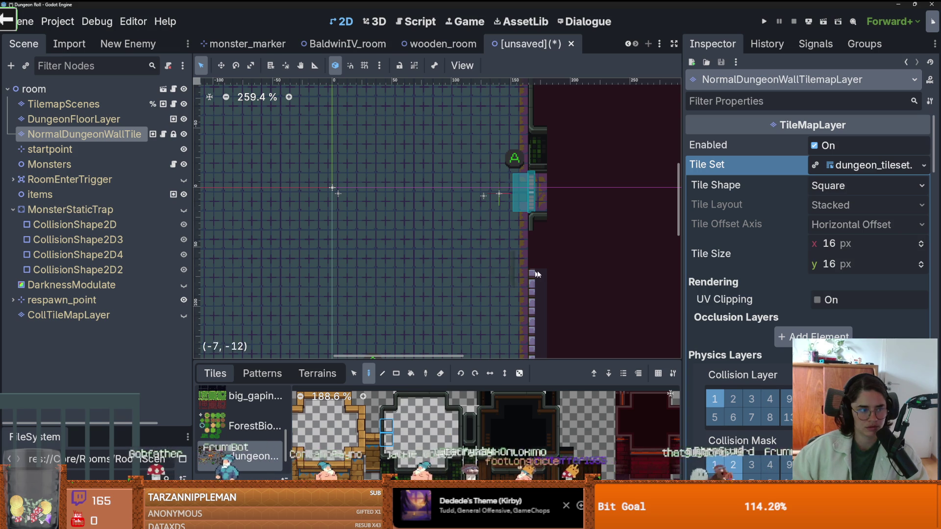
pyautogui.hscroll(5, 404, 240)
pyautogui.scroll(-1, 404, 240)
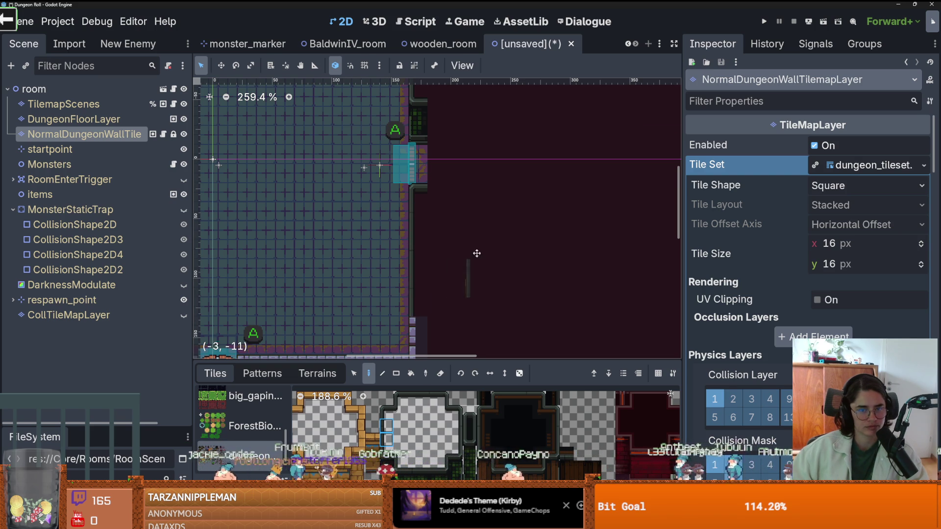
pyautogui.scroll(-5, 478, 274)
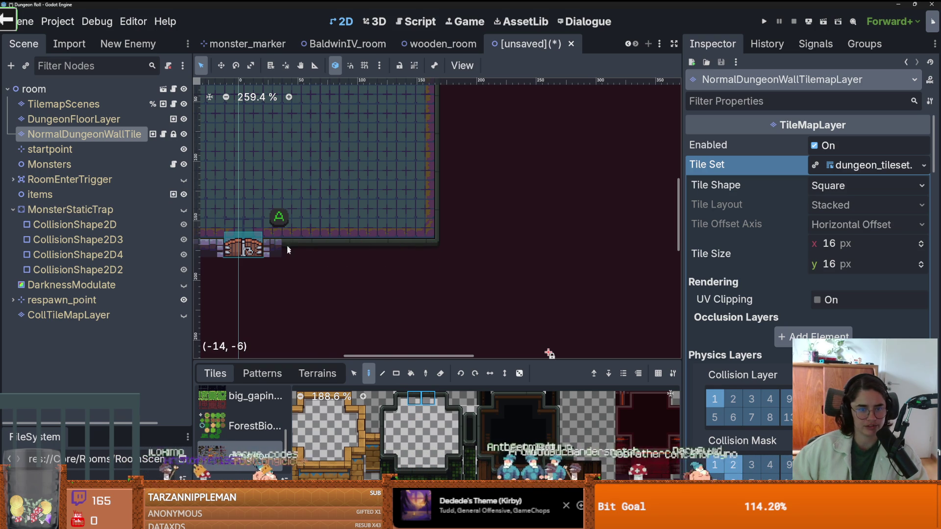
# Paint a two-tile wall piece leftward over the purple blocks on the bottom wall
pyautogui.moveTo(370, 280); pyautogui.dragTo(534, 300)
pyautogui.scroll(3, 515, 301)
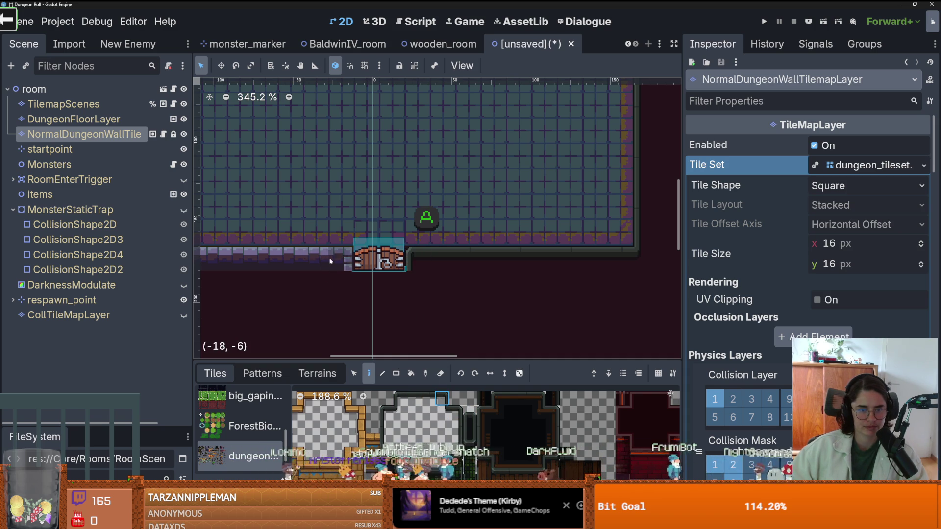
pyautogui.moveTo(265, 284); pyautogui.dragTo(483, 301)
pyautogui.moveTo(415, 398); pyautogui.dragTo(428, 398)
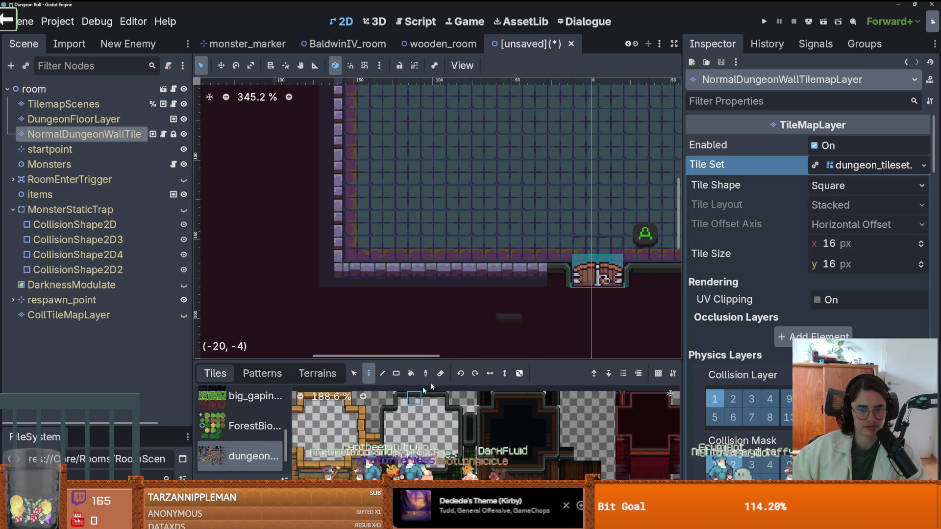
pyautogui.click(525, 278)
pyautogui.moveTo(525, 278); pyautogui.dragTo(410, 273)
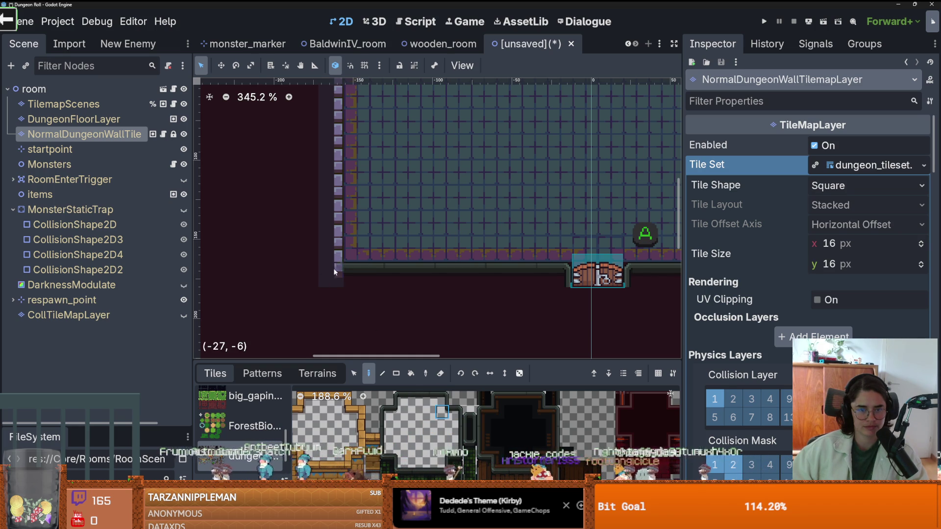
pyautogui.scroll(-7, 348, 314)
pyautogui.scroll(6, 351, 295)
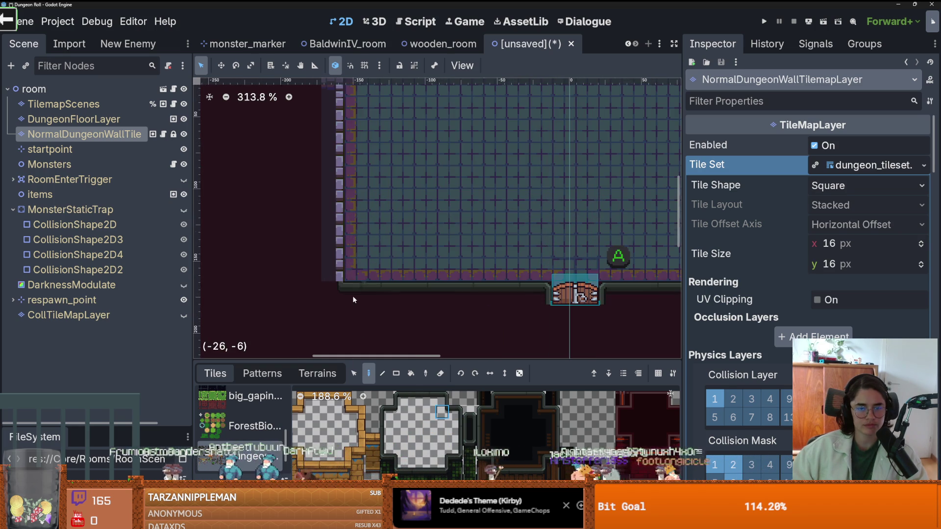
# Pick a vertical strip of wall tiles and bring the left wall into view
pyautogui.click(455, 412)
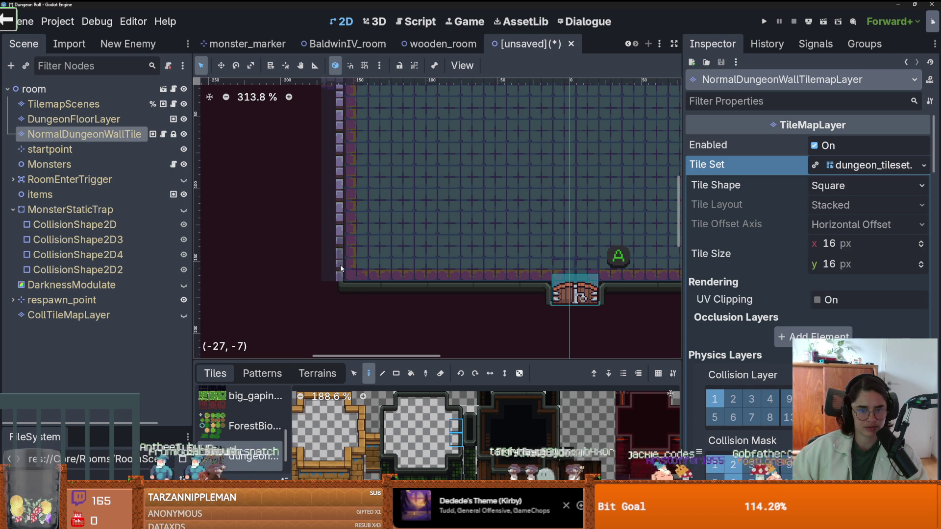
pyautogui.moveTo(334, 214); pyautogui.dragTo(370, 274)
pyautogui.scroll(-1, 370, 275)
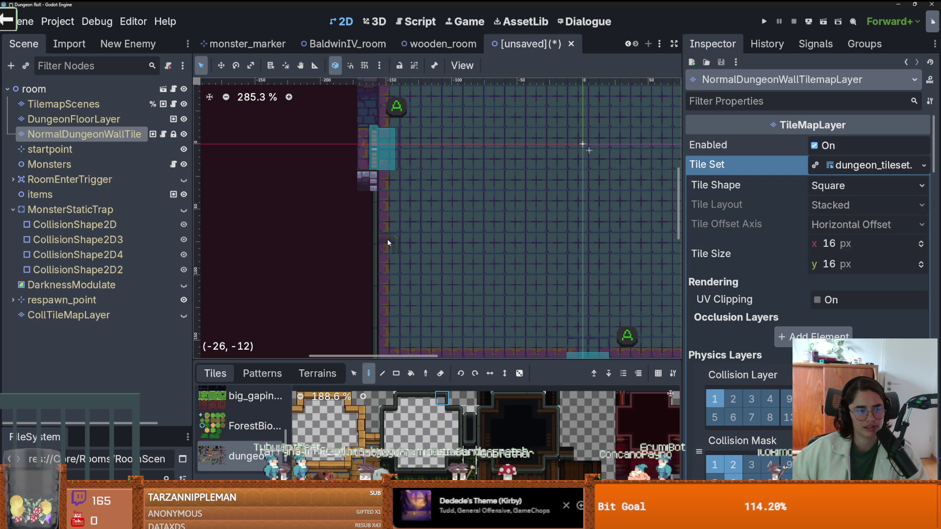
# Pick a single wall tile from the tileset atlas
pyautogui.scroll(5, 387, 221)
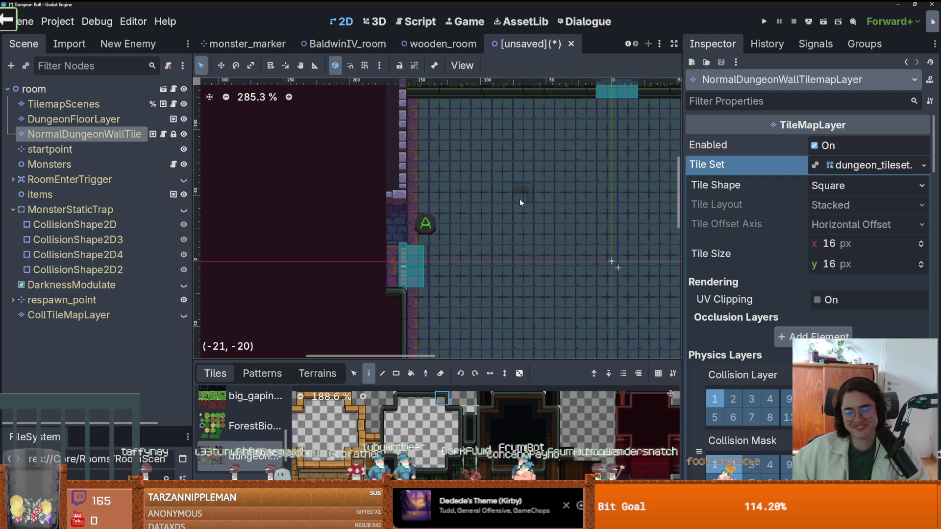
pyautogui.scroll(-1, 561, 234)
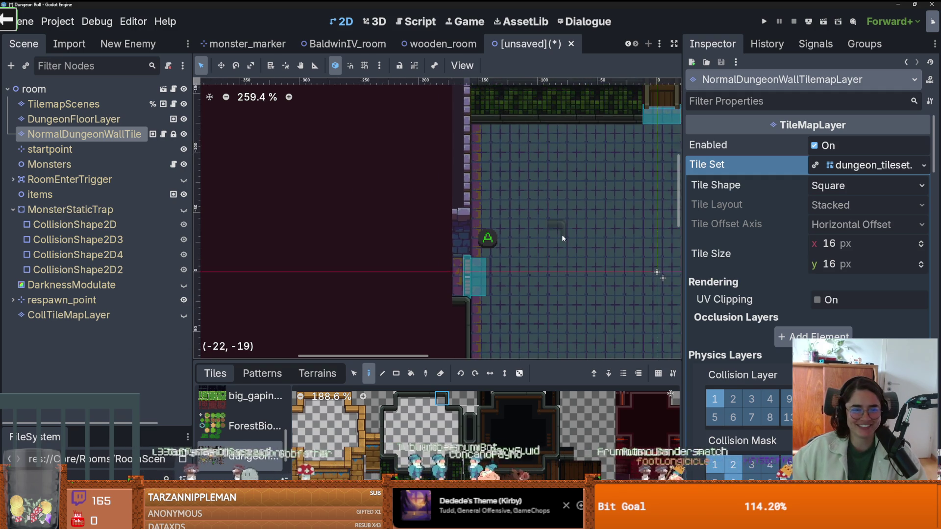
pyautogui.scroll(2, 541, 235)
pyautogui.scroll(-1, 540, 235)
pyautogui.hscroll(3, 540, 234)
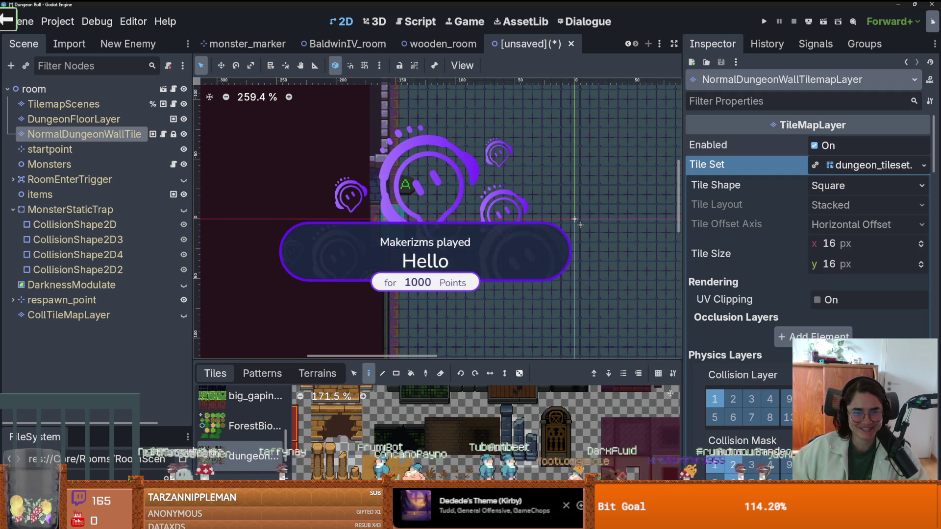
pyautogui.scroll(2, 449, 433)
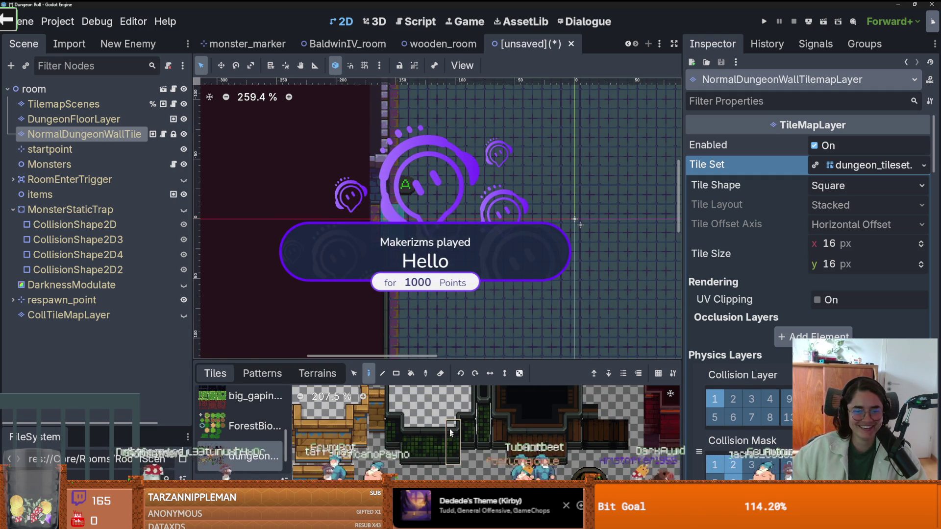
pyautogui.scroll(-1, 447, 208)
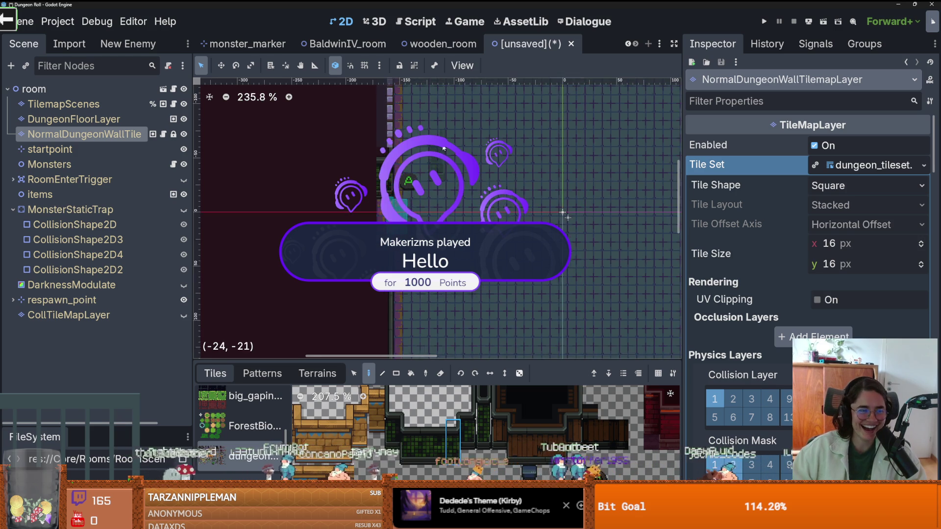
pyautogui.scroll(2, 447, 208)
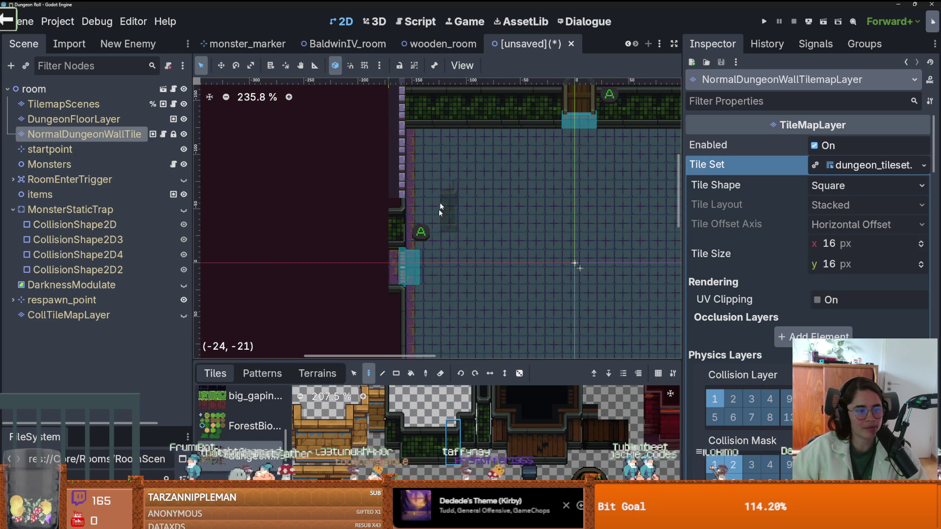
pyautogui.click(468, 400)
# Paint the wall tile over the purple blocks on the upper left wall
pyautogui.moveTo(427, 194)
pyautogui.mouseDown()
pyautogui.moveTo(439, 238)
pyautogui.moveTo(418, 248)
pyautogui.moveTo(416, 163)
pyautogui.mouseUp()
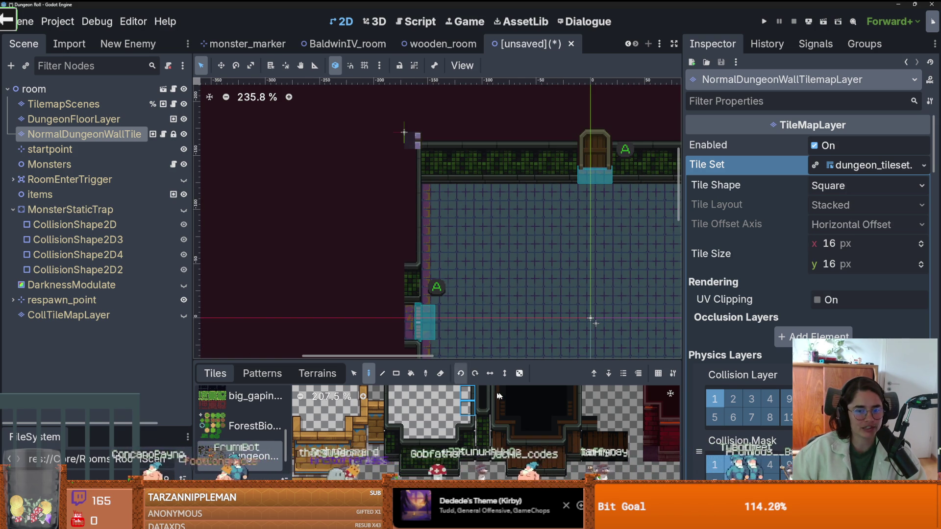
pyautogui.scroll(2, 456, 438)
pyautogui.scroll(2, 456, 439)
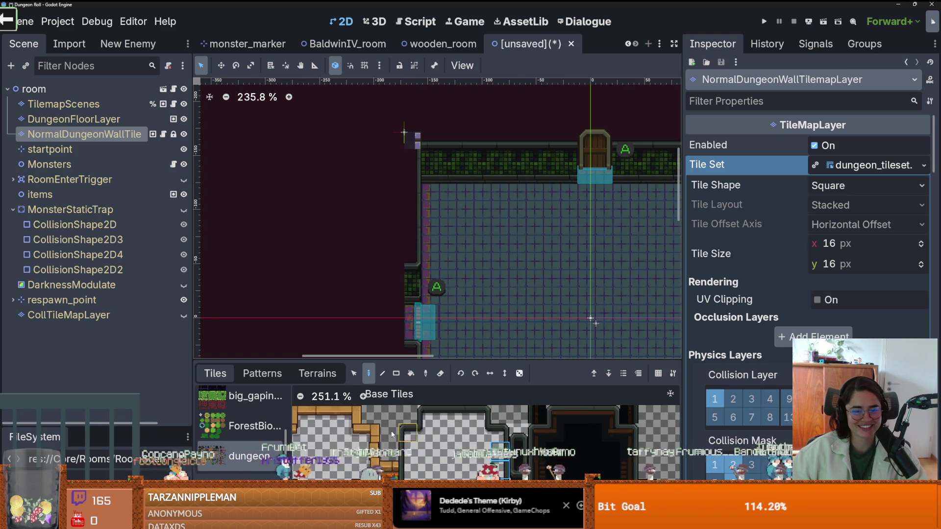
pyautogui.scroll(-1, 457, 388)
pyautogui.click(461, 440)
pyautogui.click(417, 141)
pyautogui.scroll(-3, 512, 281)
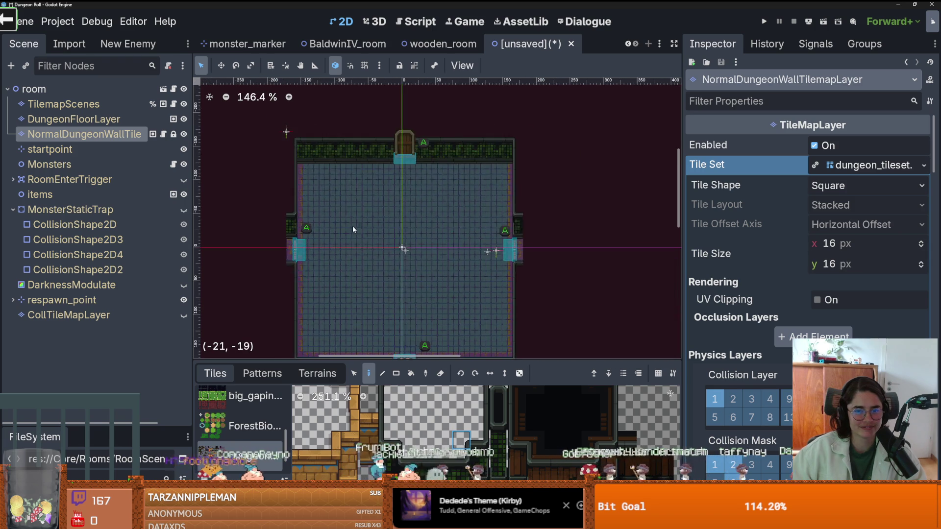
# Save the inherited room scene as SewerRoom.tscn
pyautogui.hotkey('ctrl', 's')
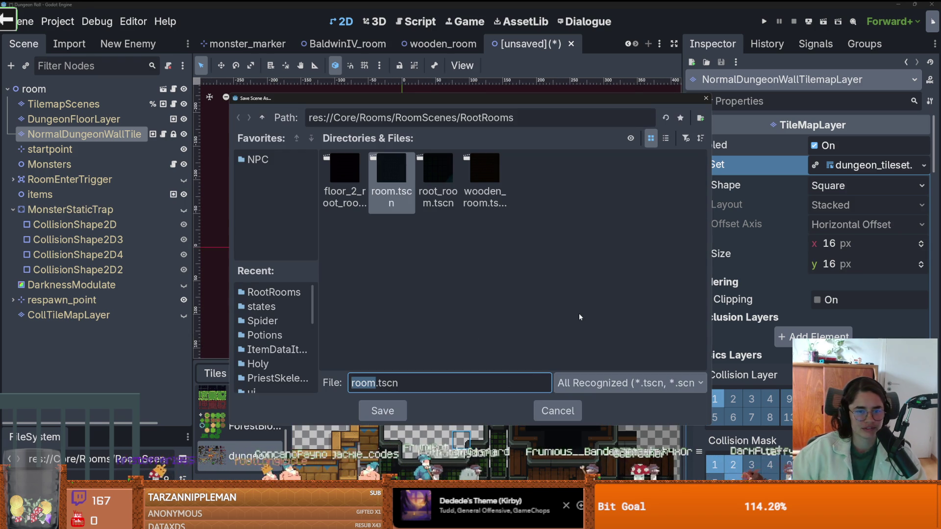
pyautogui.write('Sew')
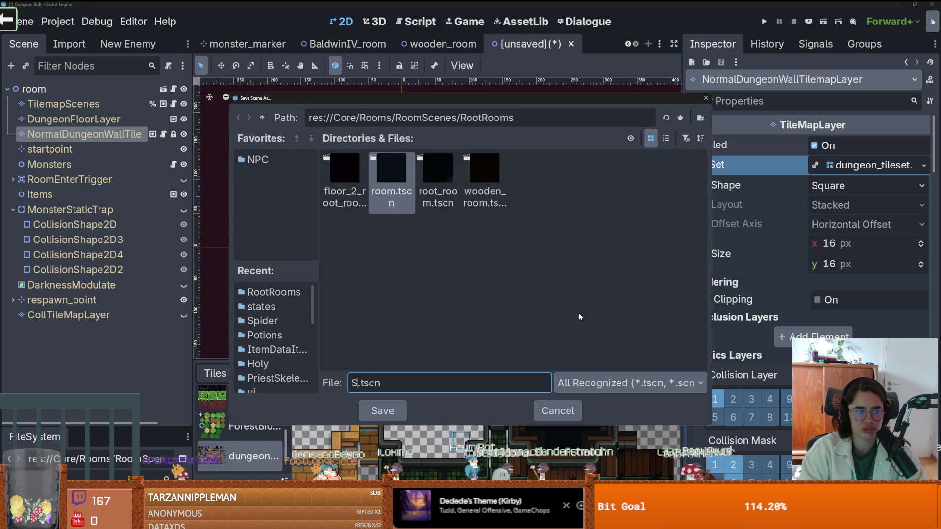
pyautogui.write('m')
pyautogui.press('Return')
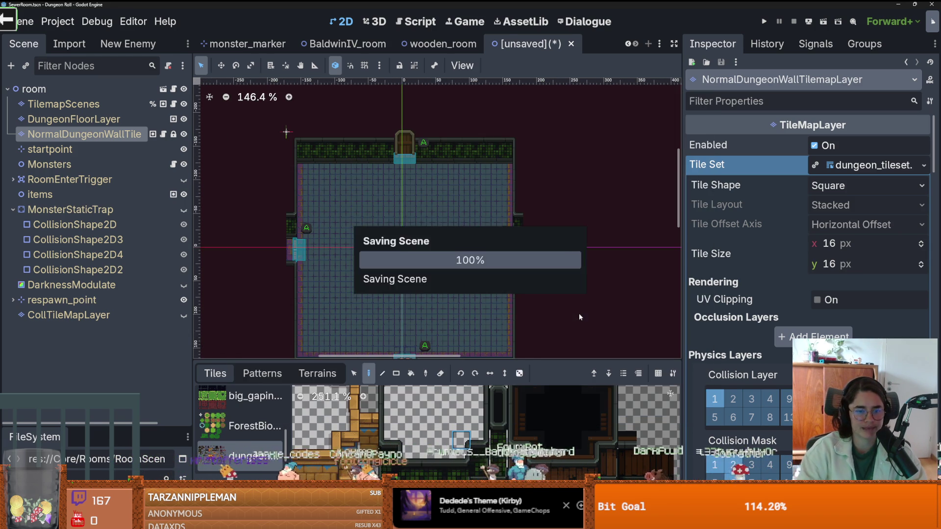
pyautogui.scroll(2, 381, 243)
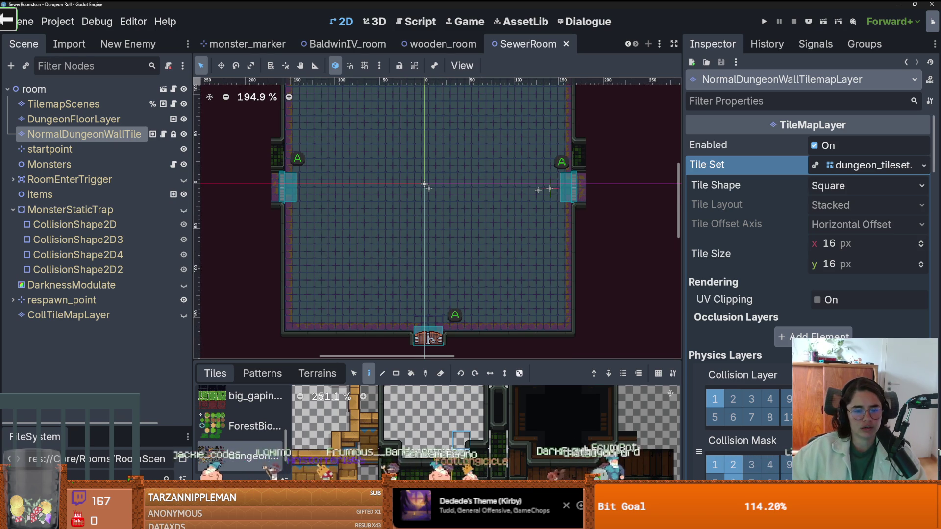
pyautogui.click(490, 522)
# Resize the panels to enlarge the SewerRoom view, then switch from Patterns to TileMap painting
pyautogui.scroll(3, 499, 357)
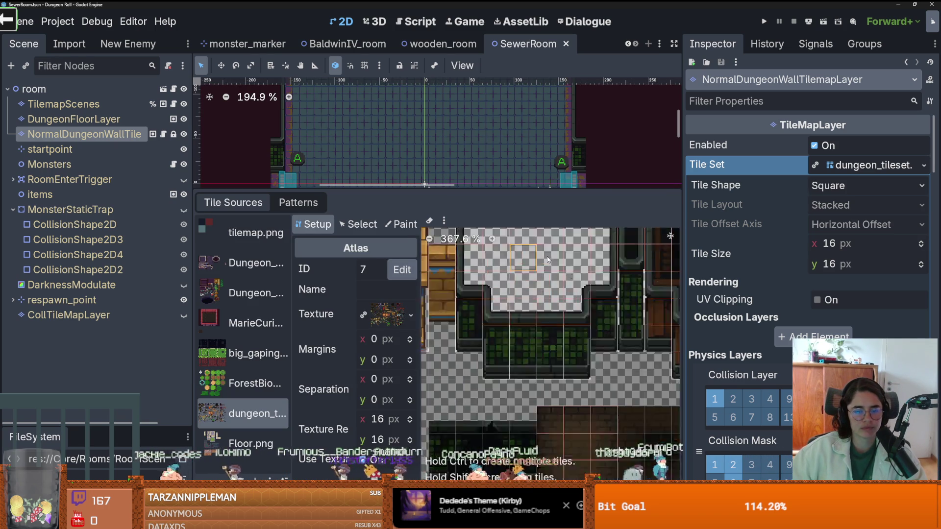
pyautogui.scroll(-3, 500, 357)
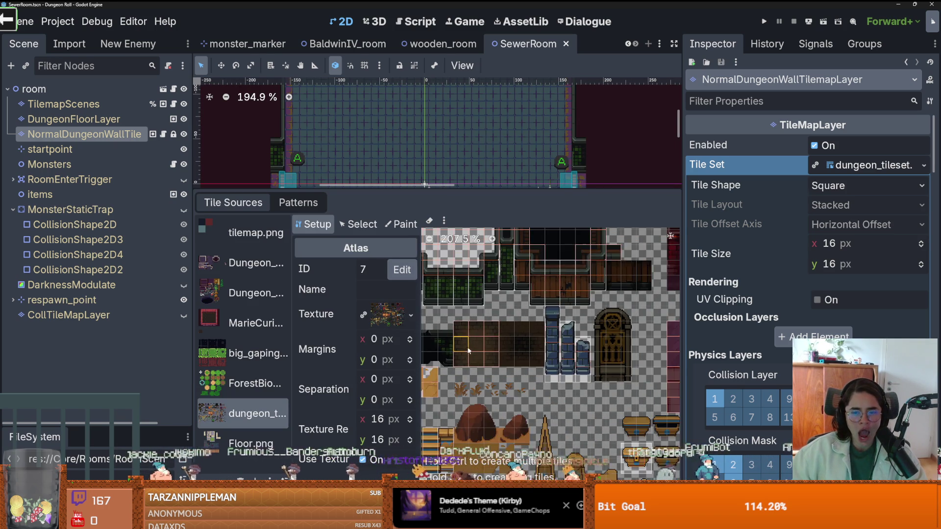
pyautogui.scroll(-3, 569, 297)
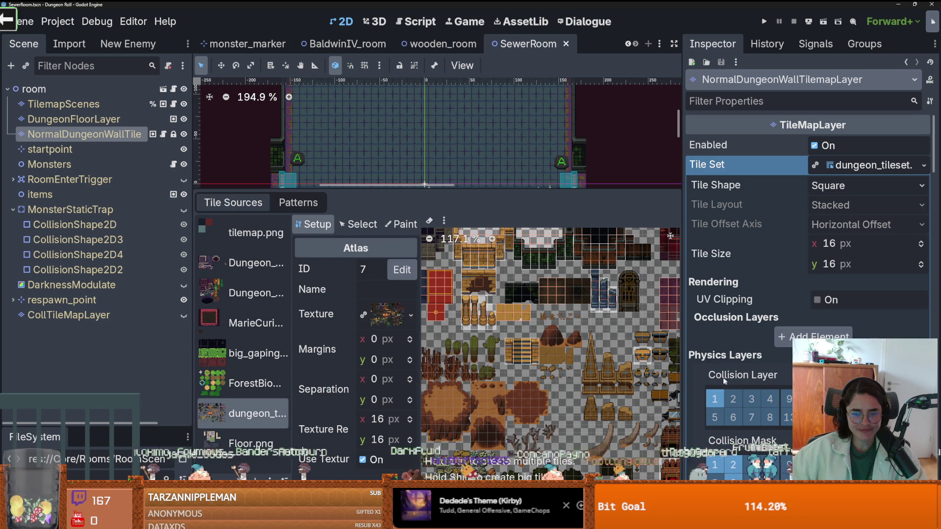
pyautogui.moveTo(688, 379); pyautogui.dragTo(769, 379)
pyautogui.scroll(3, 535, 359)
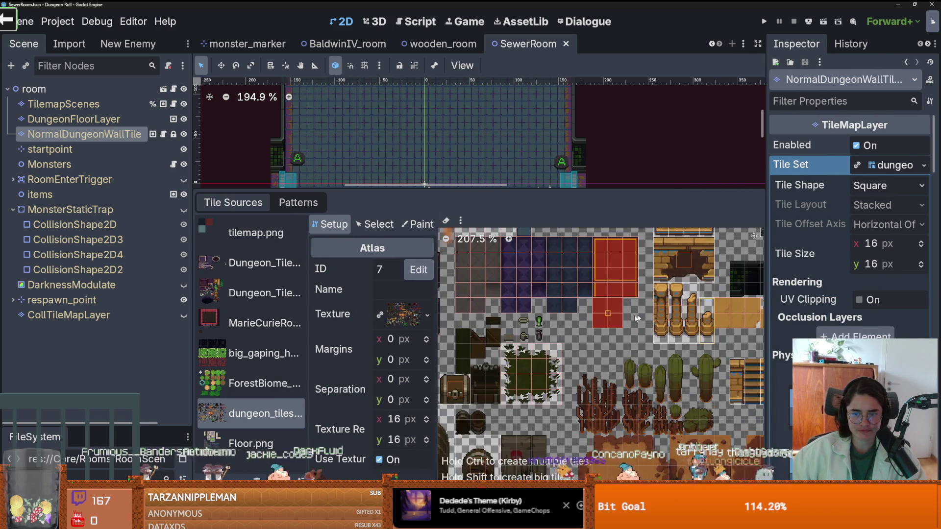
pyautogui.moveTo(416, 192); pyautogui.dragTo(416, 395)
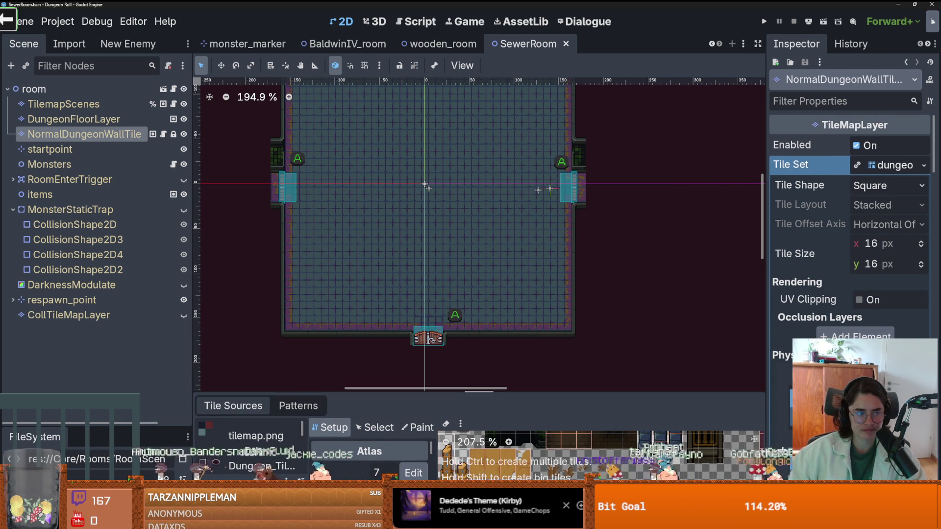
pyautogui.click(306, 408)
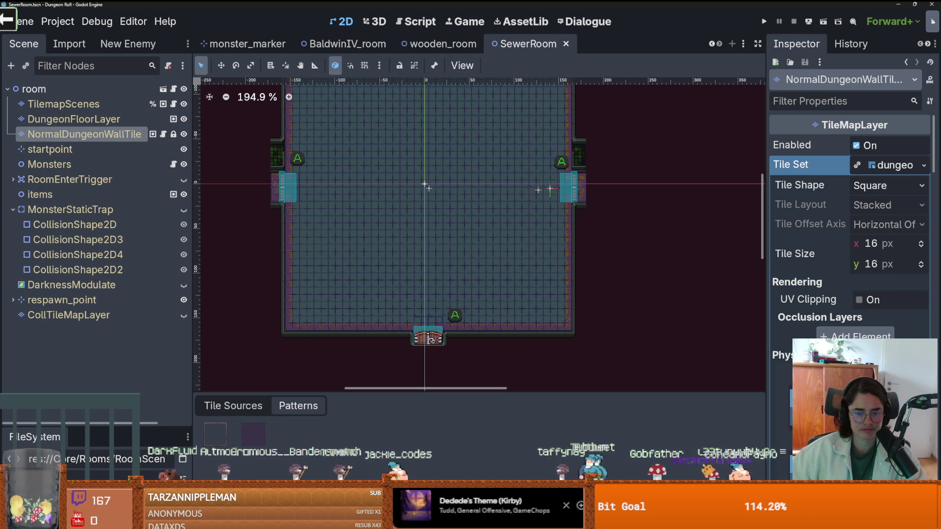
pyautogui.click(352, 521)
# Select the wood_floor terrain and paint it over the room's lower floor and bottom rows
pyautogui.click(317, 373)
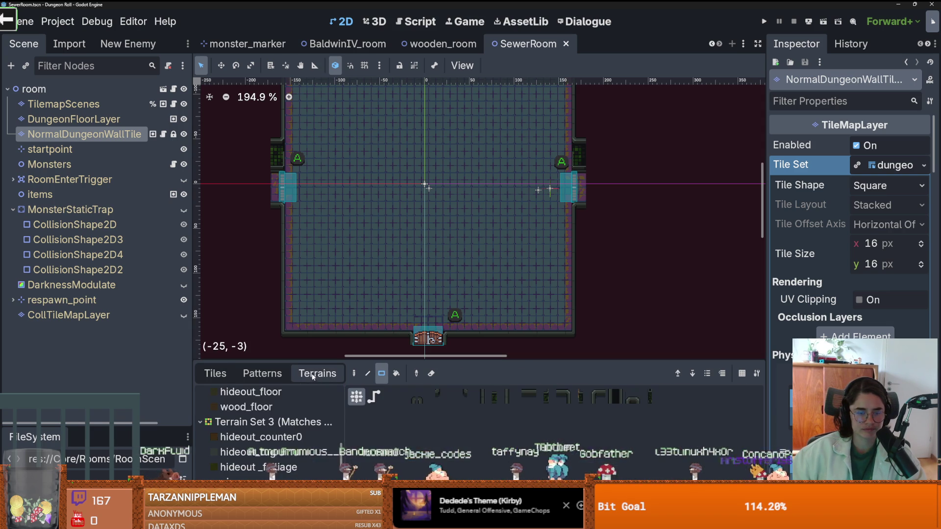
pyautogui.scroll(-1, 255, 421)
pyautogui.click(250, 395)
pyautogui.moveTo(289, 323)
pyautogui.mouseDown()
pyautogui.moveTo(383, 241)
pyautogui.moveTo(458, 209)
pyautogui.mouseUp()
pyautogui.moveTo(562, 328); pyautogui.dragTo(478, 212)
pyautogui.moveTo(326, 227)
pyautogui.mouseDown()
pyautogui.moveTo(618, 255)
pyautogui.moveTo(628, 241)
pyautogui.mouseUp()
# Cover the blue upper floor and the top doorway with wood_floor tiles
pyautogui.scroll(1, 441, 201)
pyautogui.scroll(1, 442, 201)
pyautogui.moveTo(335, 122)
pyautogui.mouseDown()
pyautogui.moveTo(490, 203)
pyautogui.moveTo(634, 233)
pyautogui.mouseUp()
pyautogui.moveTo(489, 116); pyautogui.dragTo(489, 116)
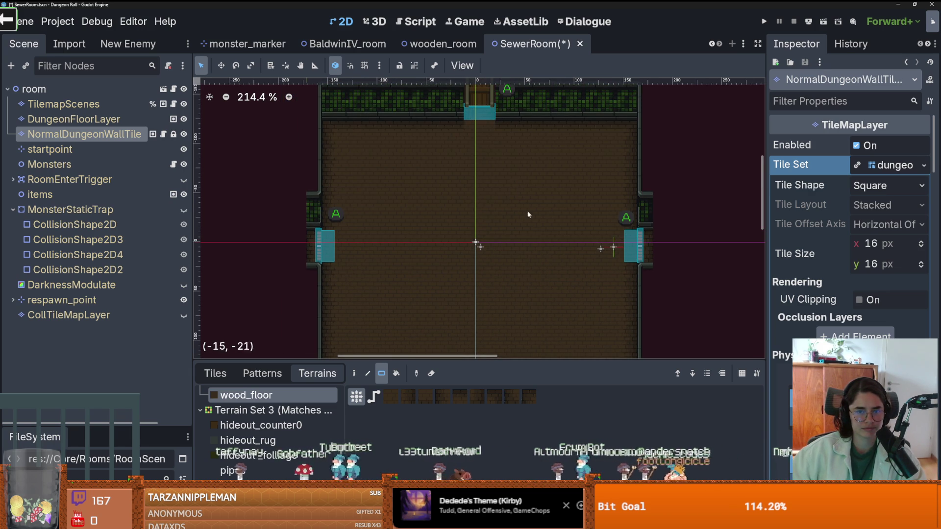
pyautogui.scroll(-4, 521, 204)
pyautogui.scroll(8, 506, 263)
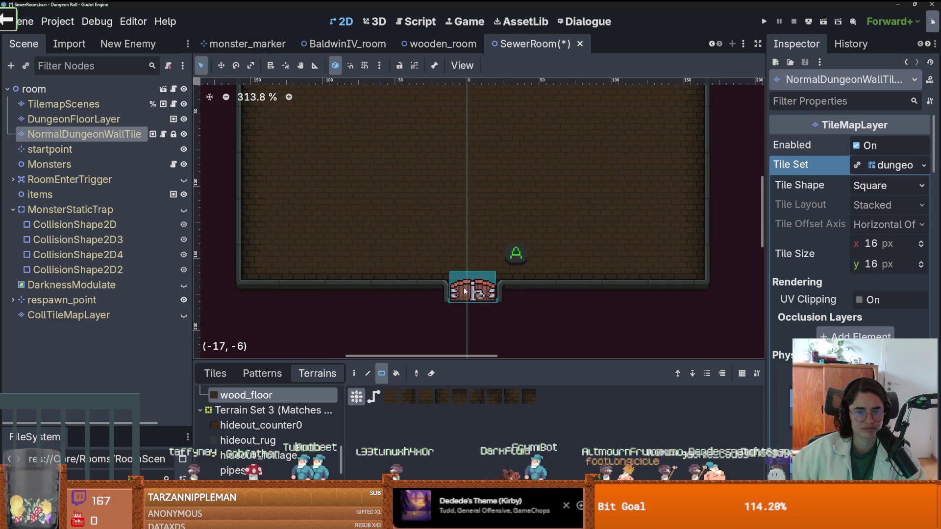
pyautogui.scroll(-2, 522, 235)
# Save the SewerRoom scene with Ctrl+S
pyautogui.hotkey('ctrl', 's')
pyautogui.scroll(-1, 480, 230)
pyautogui.scroll(-1, 477, 209)
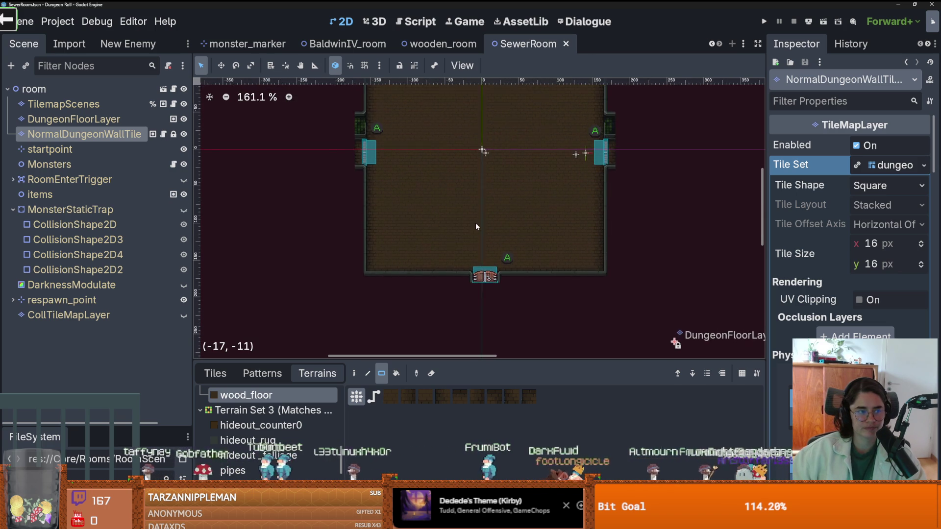
pyautogui.scroll(1, 476, 223)
pyautogui.scroll(-2, 475, 221)
pyautogui.hotkey('ctrl', 's')
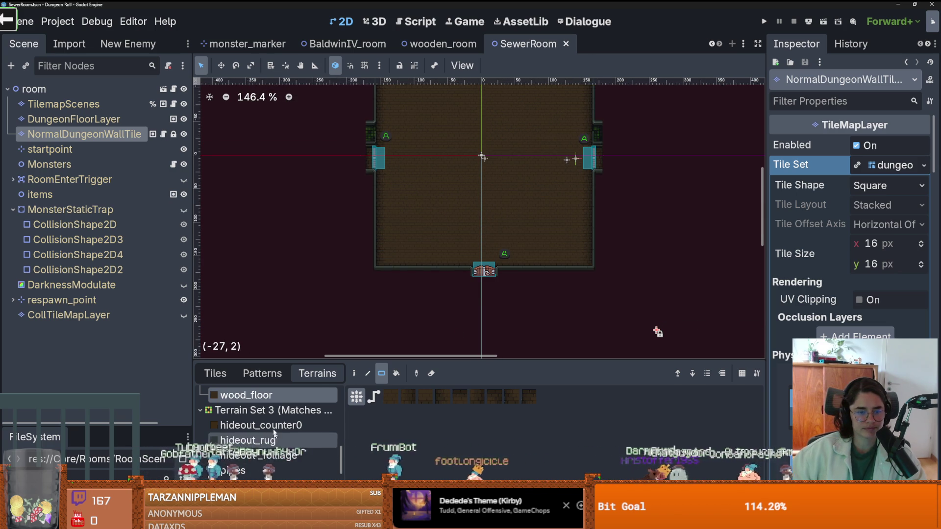
pyautogui.click(260, 425)
pyautogui.moveTo(453, 196)
pyautogui.mouseDown()
pyautogui.moveTo(559, 226)
pyautogui.moveTo(456, 149)
pyautogui.mouseUp()
pyautogui.scroll(3, 454, 148)
pyautogui.hotkey('ctrl', 'z')
pyautogui.click(309, 442)
pyautogui.hotkey('ctrl', 'z')
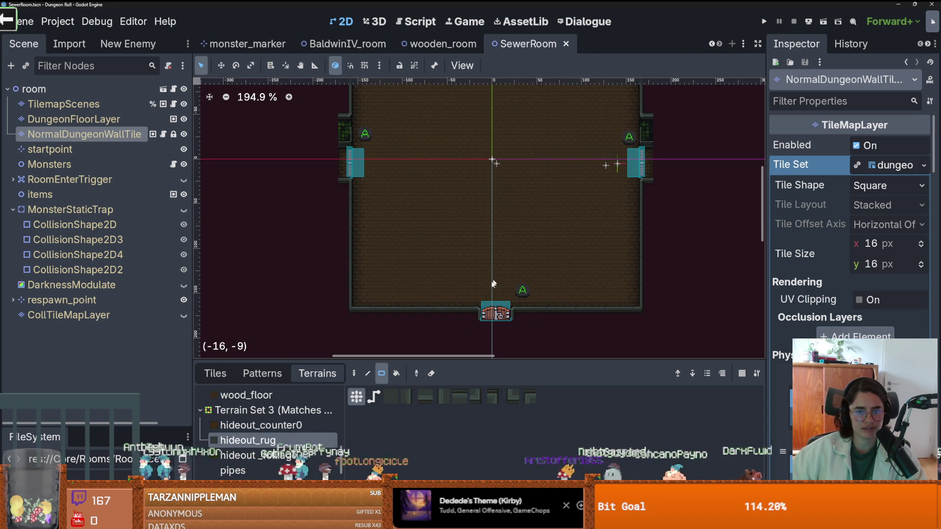
pyautogui.click(260, 455)
pyautogui.moveTo(582, 248); pyautogui.dragTo(397, 192)
pyautogui.hotkey('ctrl', 'z')
pyautogui.scroll(-2, 257, 423)
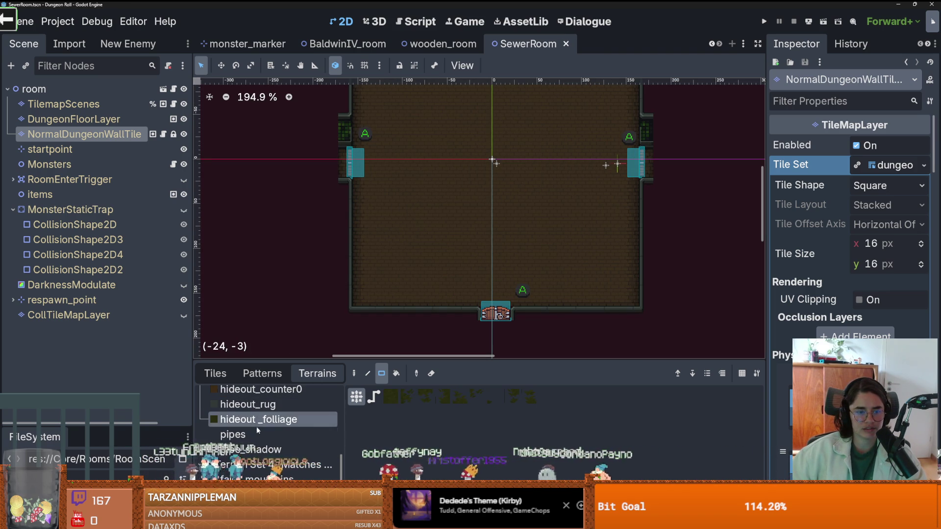
pyautogui.click(255, 435)
pyautogui.moveTo(547, 267)
pyautogui.mouseDown()
pyautogui.moveTo(546, 257)
pyautogui.moveTo(389, 242)
pyautogui.mouseUp()
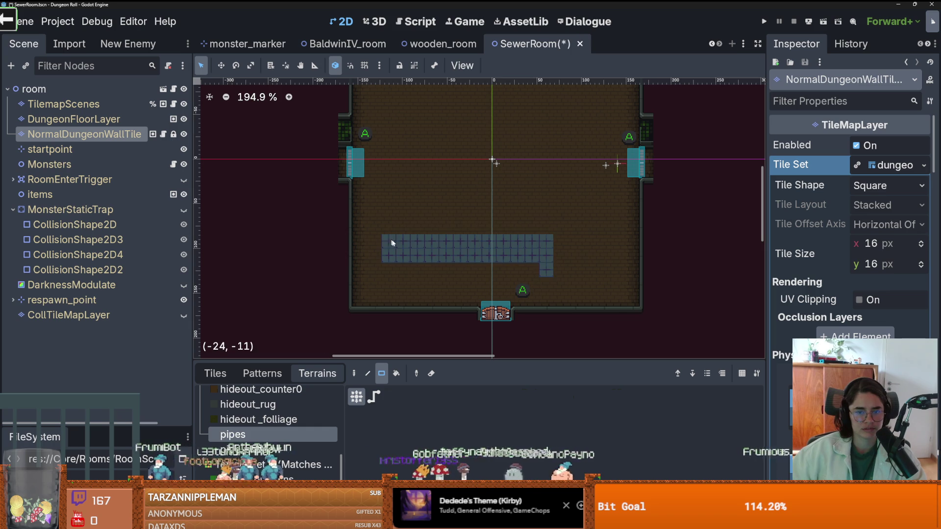
pyautogui.hotkey('ctrl', 'z')
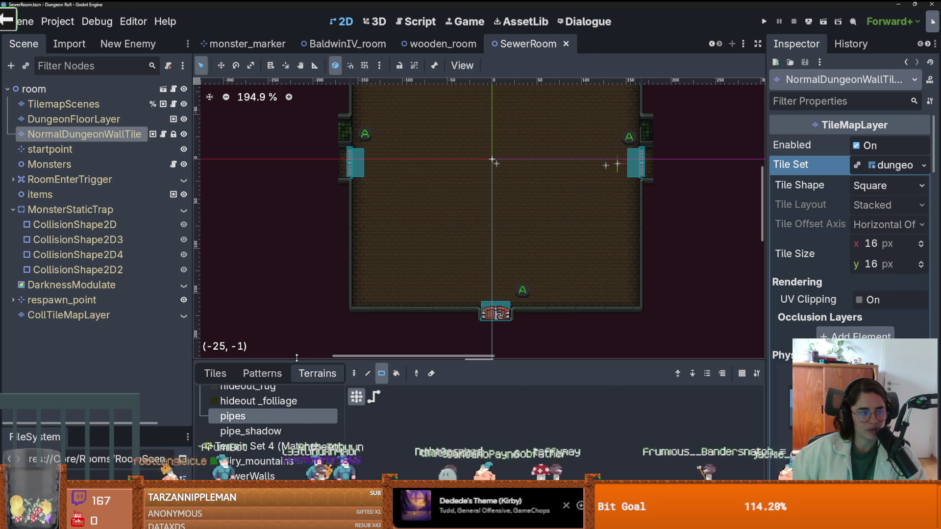
pyautogui.scroll(5, 266, 469)
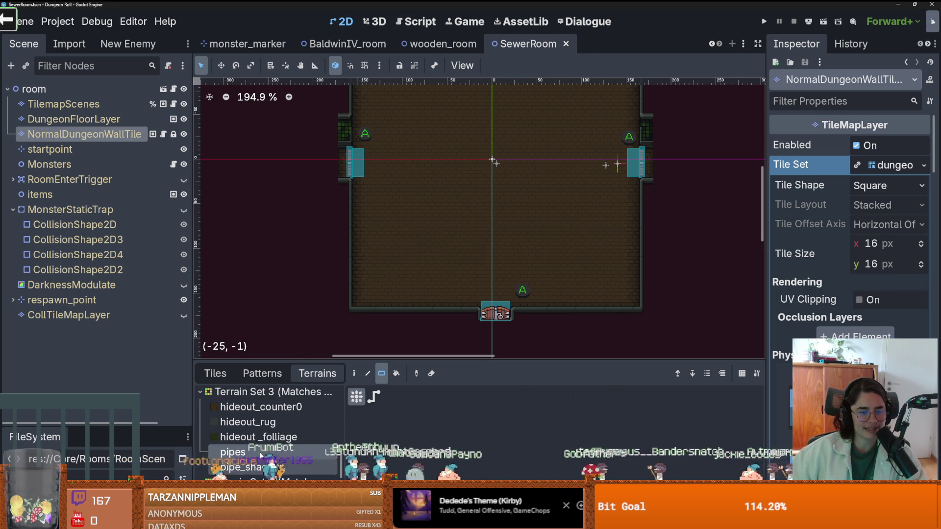
pyautogui.scroll(2, 249, 409)
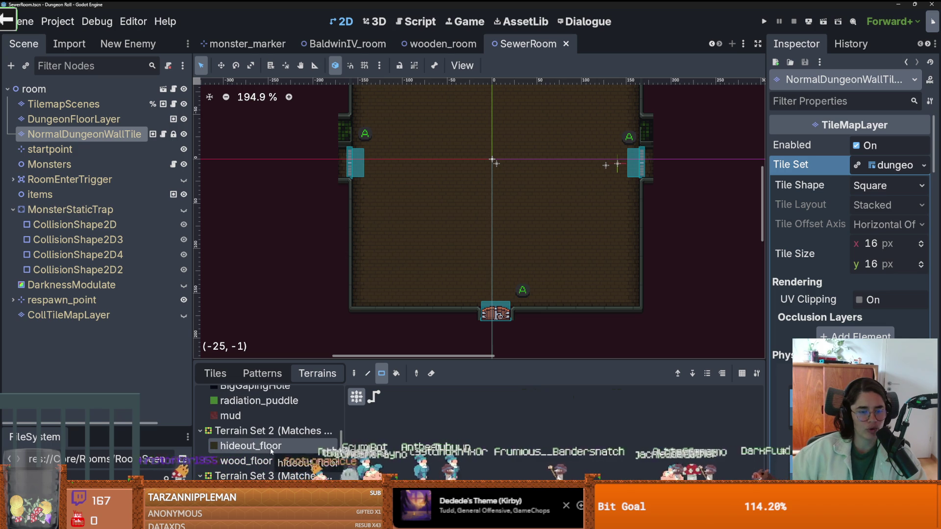
pyautogui.click(271, 446)
pyautogui.moveTo(564, 276); pyautogui.dragTo(431, 209)
pyautogui.scroll(4, 478, 262)
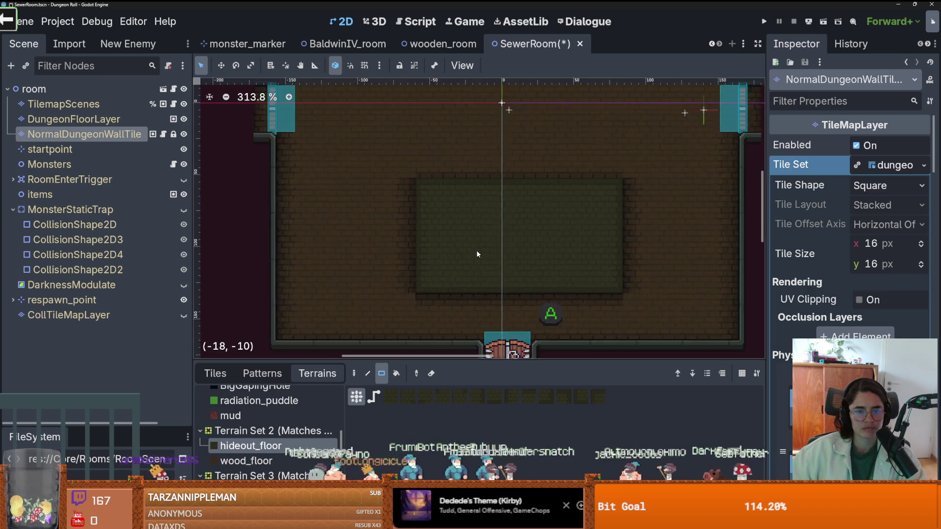
pyautogui.scroll(-3, 478, 257)
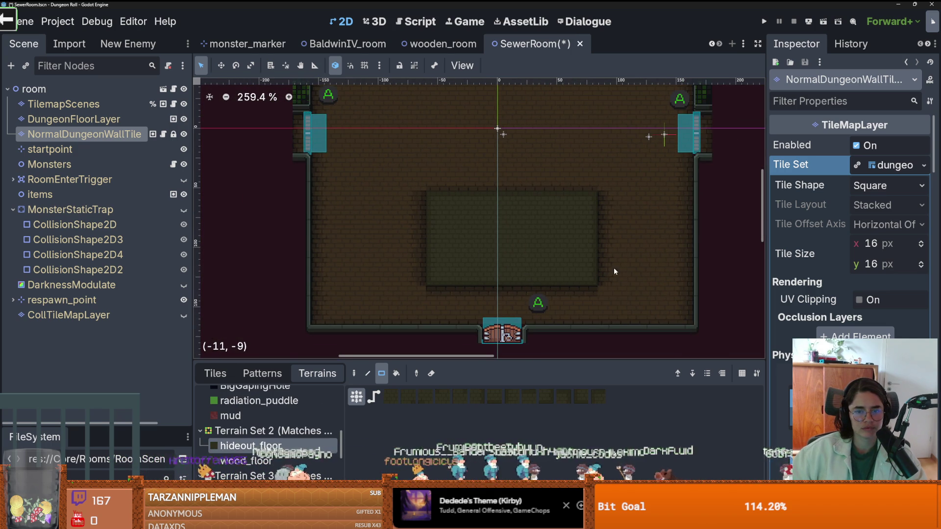
pyautogui.scroll(-1, 549, 143)
pyautogui.moveTo(548, 143); pyautogui.dragTo(531, 286)
pyautogui.hotkey('ctrl', 's')
pyautogui.moveTo(357, 252)
pyautogui.mouseDown()
pyautogui.moveTo(617, 252)
pyautogui.moveTo(658, 263)
pyautogui.mouseUp()
pyautogui.scroll(3, 490, 217)
pyautogui.scroll(-4, 490, 219)
pyautogui.moveTo(483, 139)
pyautogui.mouseDown()
pyautogui.moveTo(495, 279)
pyautogui.moveTo(510, 318)
pyautogui.moveTo(497, 318)
pyautogui.mouseUp()
pyautogui.scroll(-2, 500, 260)
pyautogui.scroll(3, 500, 240)
pyautogui.moveTo(497, 239); pyautogui.dragTo(506, 314)
pyautogui.scroll(3, 516, 228)
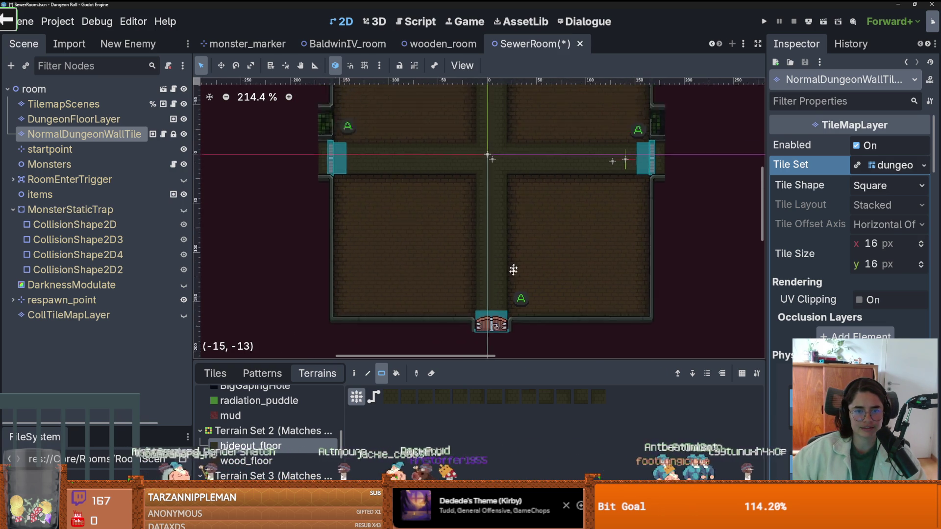
pyautogui.scroll(2, 520, 231)
pyautogui.moveTo(485, 202); pyautogui.dragTo(522, 238)
pyautogui.moveTo(460, 201)
pyautogui.mouseDown()
pyautogui.moveTo(420, 222)
pyautogui.moveTo(488, 223)
pyautogui.moveTo(539, 239)
pyautogui.mouseUp()
pyautogui.scroll(-3, 426, 216)
pyautogui.scroll(-4, 510, 235)
pyautogui.scroll(7, 476, 240)
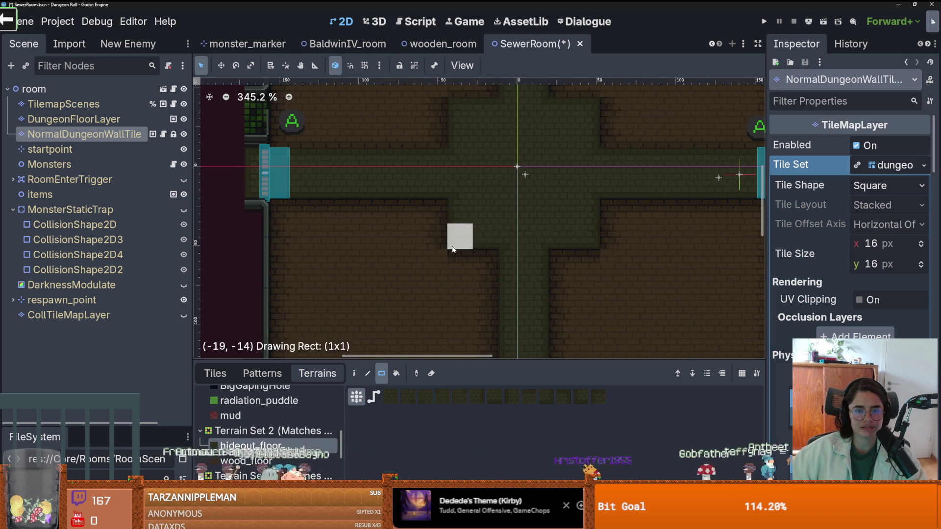
pyautogui.scroll(-3, 495, 250)
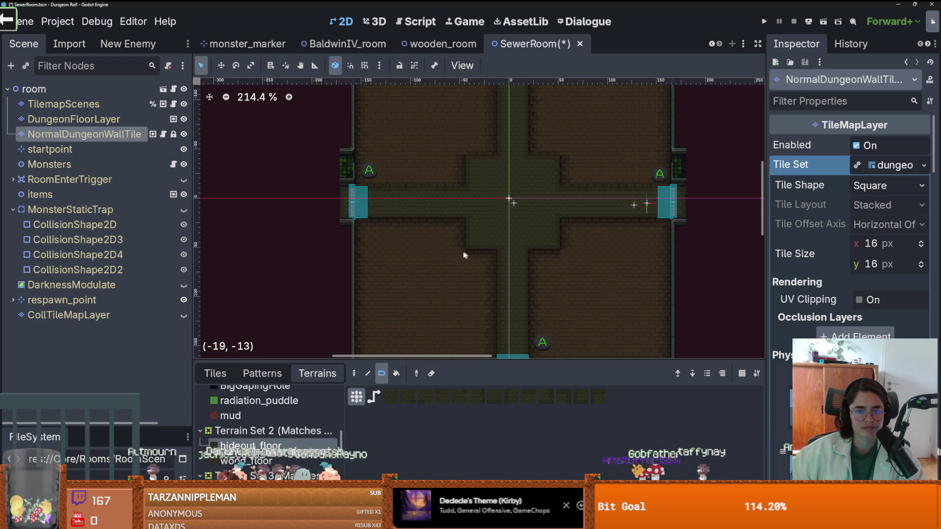
pyautogui.hotkey('ctrl', 'z')
pyautogui.scroll(-1, 548, 254)
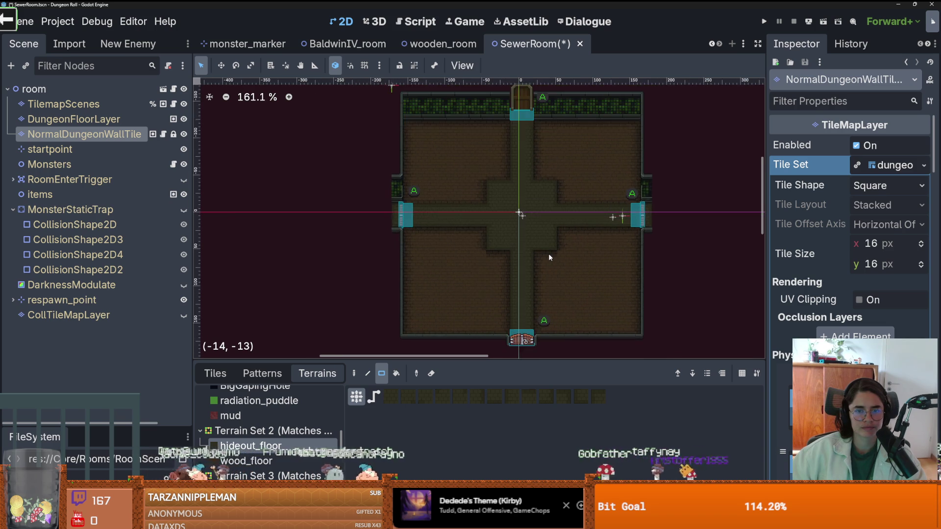
pyautogui.scroll(1, 549, 253)
pyautogui.hotkey('ctrl', 'z')
pyautogui.hotkey('ctrl', 'z')
pyautogui.hotkey('ctrl', 'z')
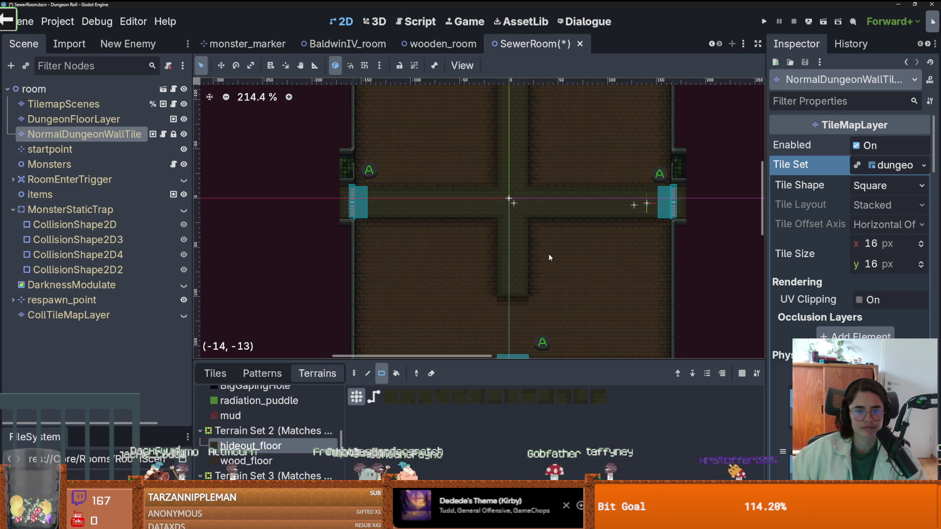
pyautogui.hotkey('ctrl', 'z')
pyautogui.hotkey('ctrl', 's')
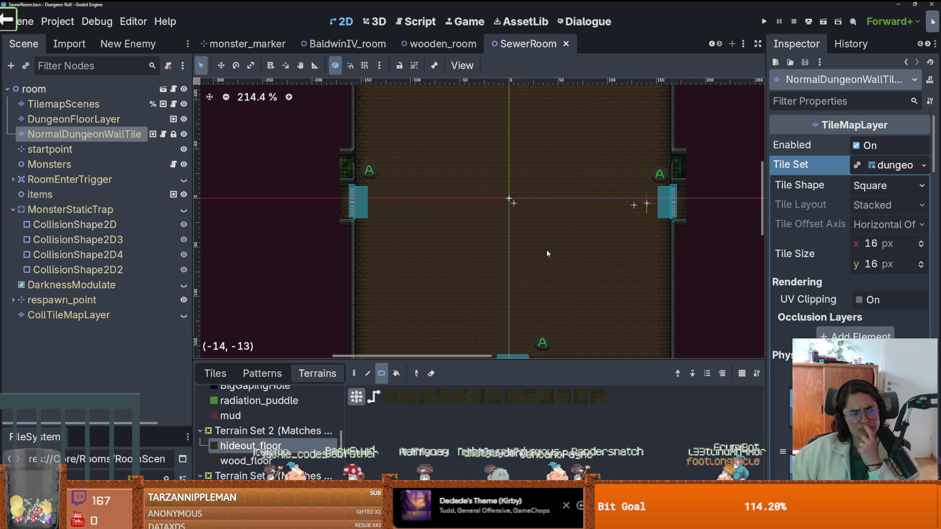
pyautogui.scroll(-3, 557, 280)
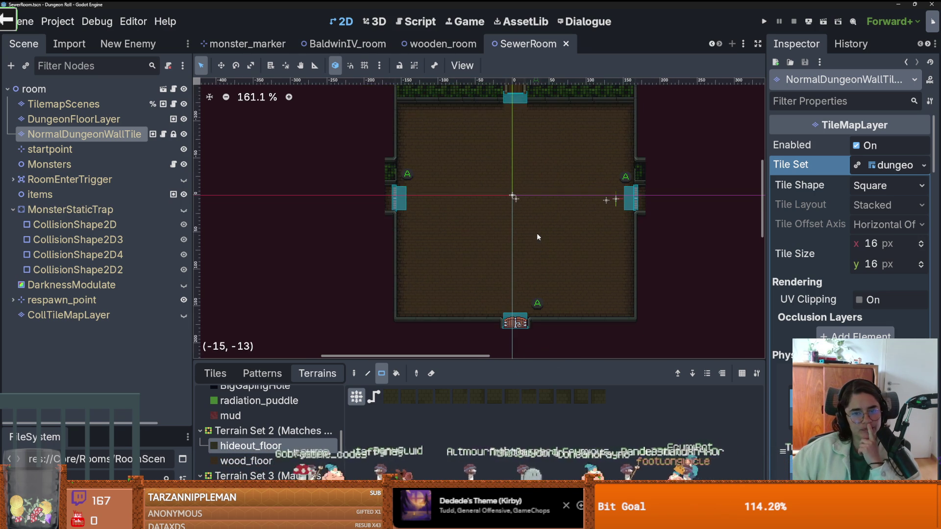
pyautogui.scroll(2, 543, 208)
pyautogui.hotkey('ctrl', 's')
pyautogui.scroll(-2, 508, 295)
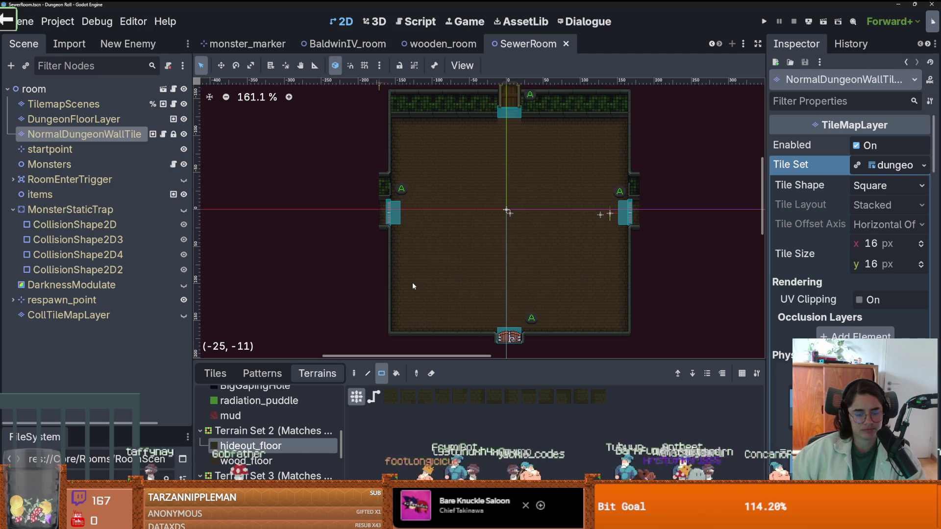
# Save the scene, enlarge the FileSystem panel, and show the TileSet editor's sources
pyautogui.hotkey('ctrl', 's')
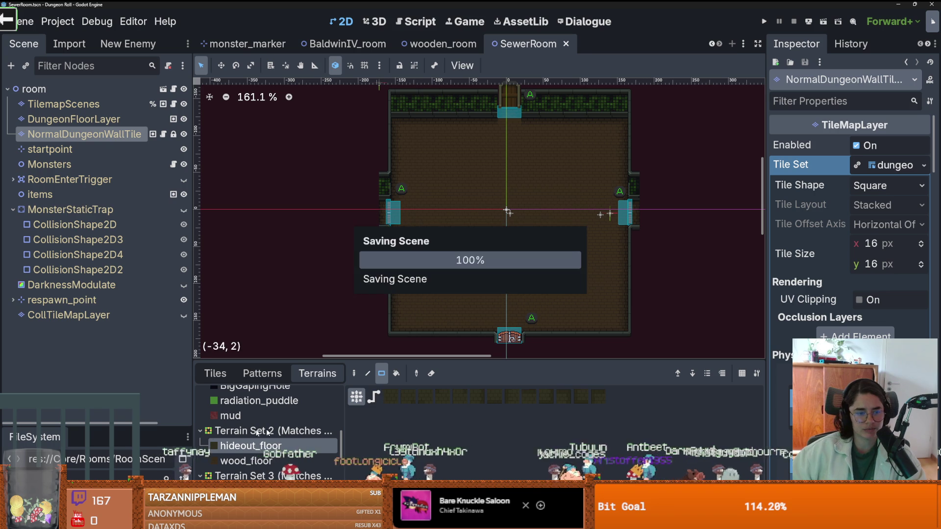
pyautogui.moveTo(98, 375); pyautogui.dragTo(98, 156)
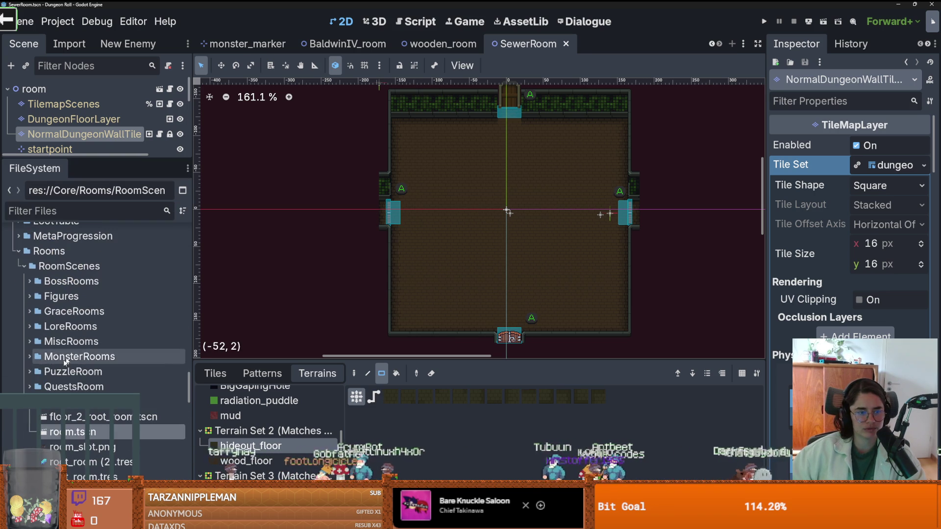
pyautogui.click(456, 522)
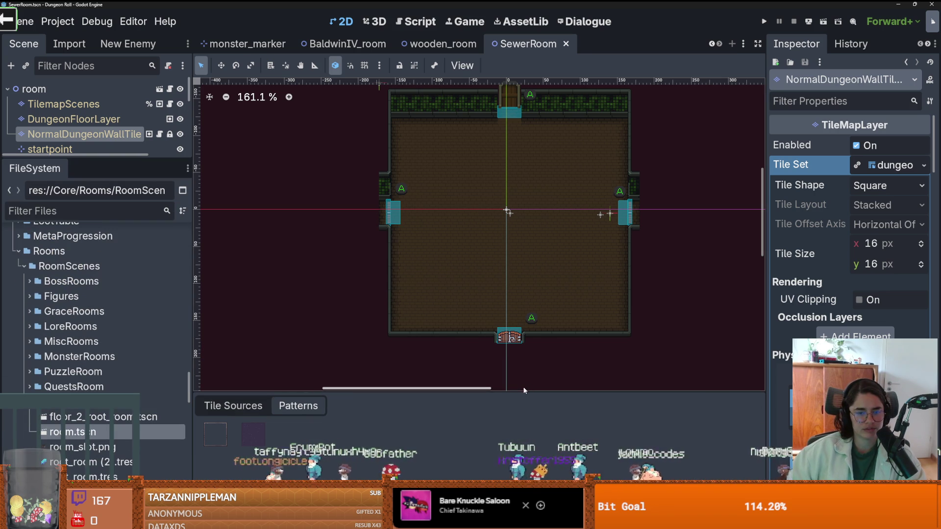
pyautogui.moveTo(456, 392); pyautogui.dragTo(458, 92)
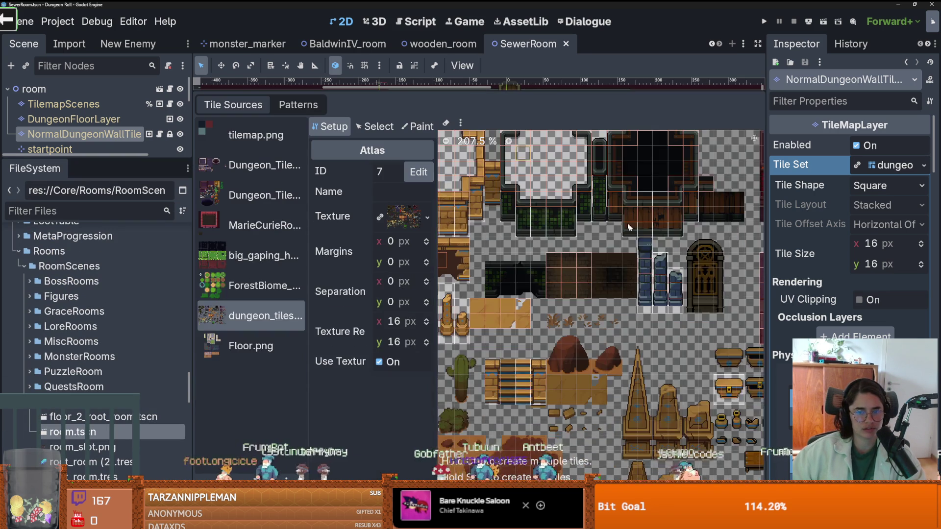
pyautogui.scroll(2, 534, 321)
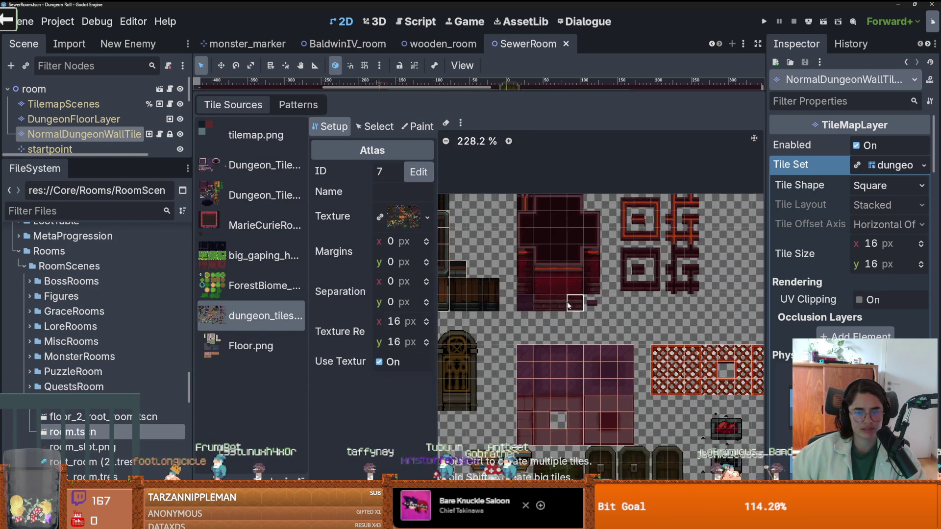
pyautogui.scroll(-2, 657, 289)
pyautogui.scroll(-2, 658, 289)
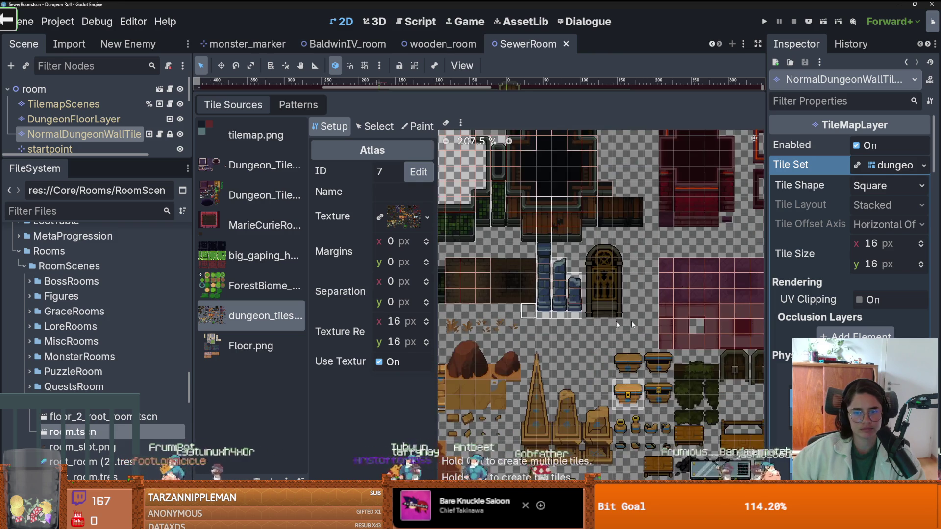
pyautogui.moveTo(498, 375); pyautogui.dragTo(646, 198)
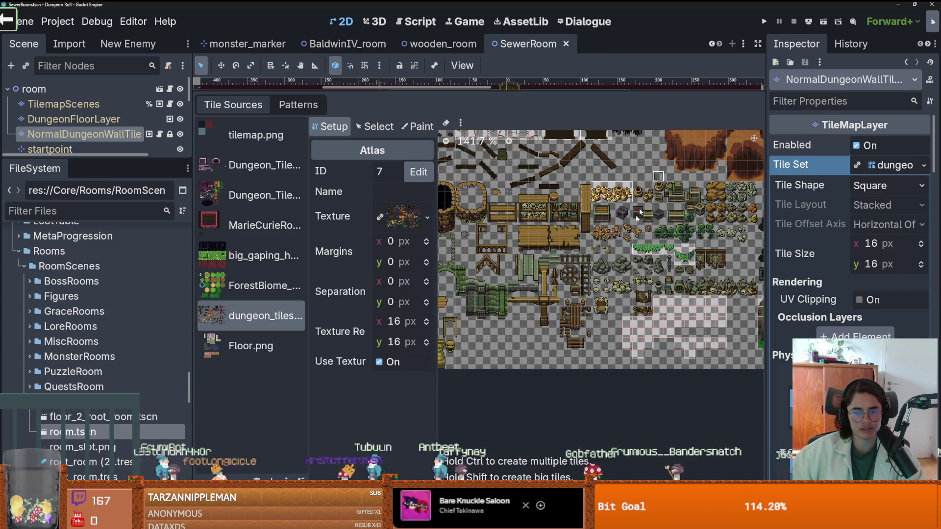
pyautogui.scroll(5, 588, 309)
pyautogui.scroll(3, 473, 266)
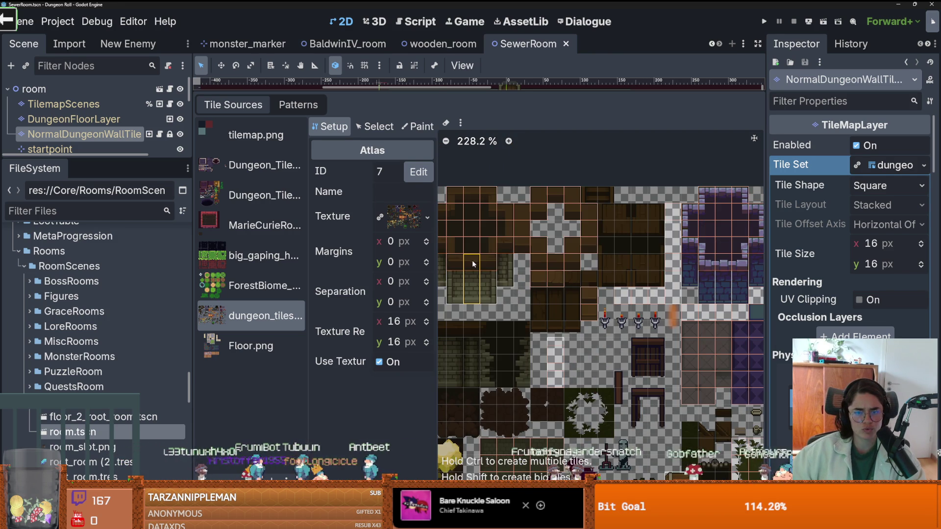
pyautogui.moveTo(575, 90); pyautogui.dragTo(563, 392)
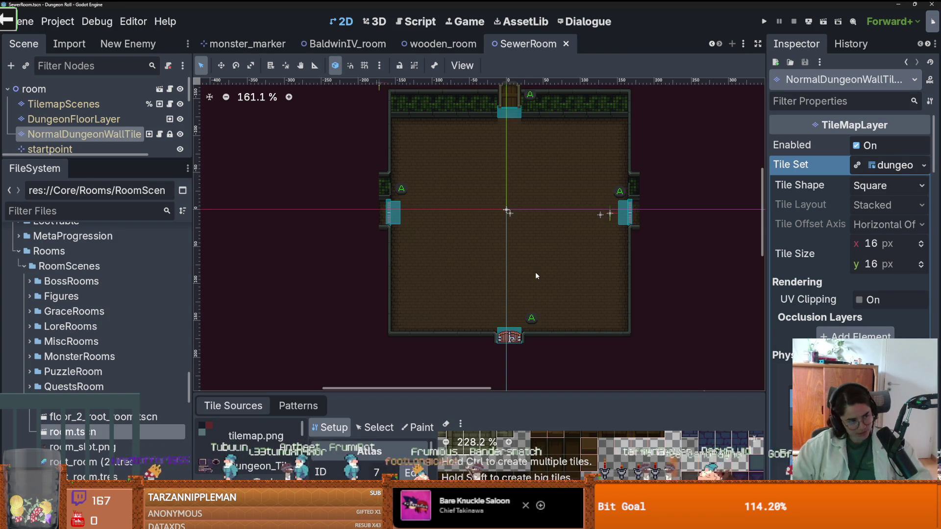
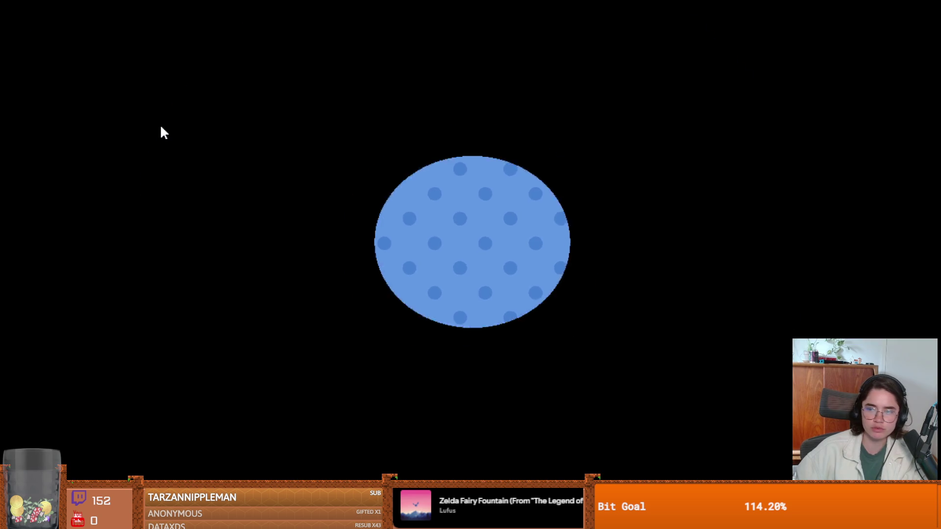
# Exit full screen on the Just Today Devlog 1 video
pyautogui.press('Escape')
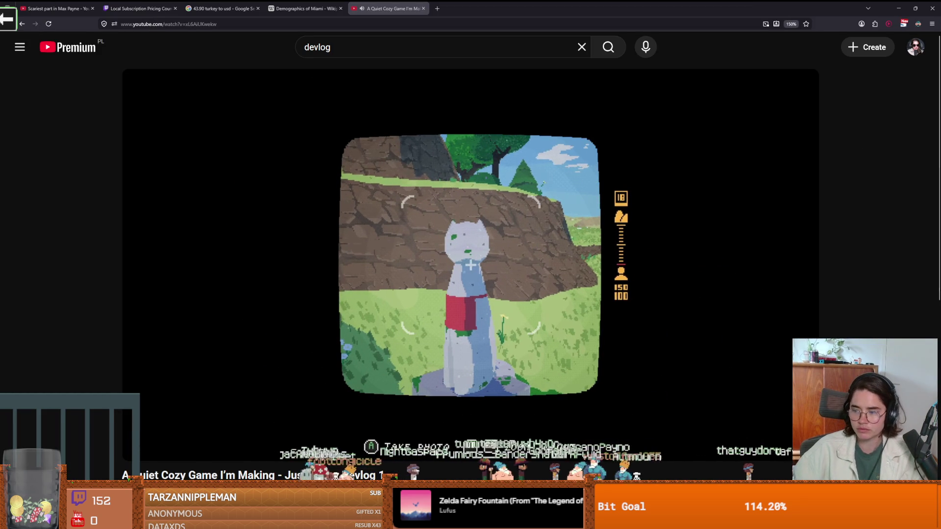
# Return the devlog video to full screen, pause it briefly, then resume playback
pyautogui.moveTo(727, 399)
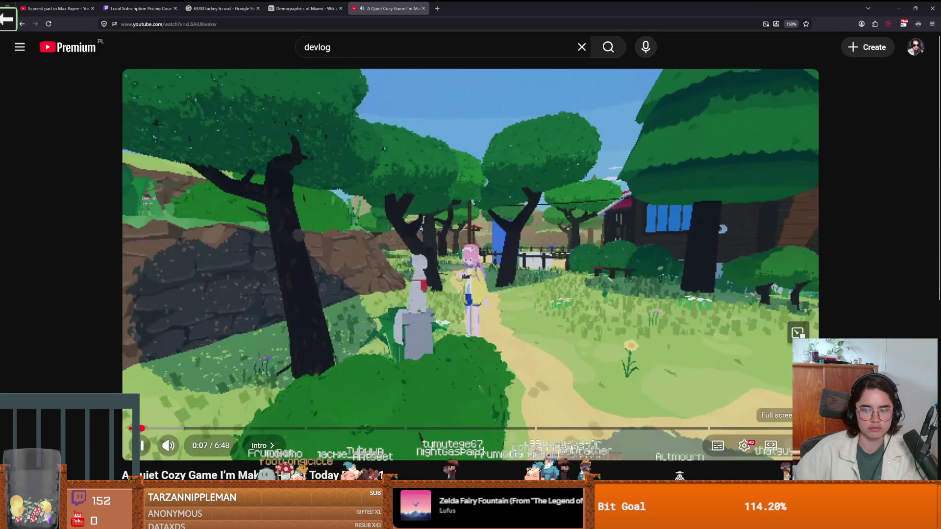
pyautogui.doubleClick(730, 365)
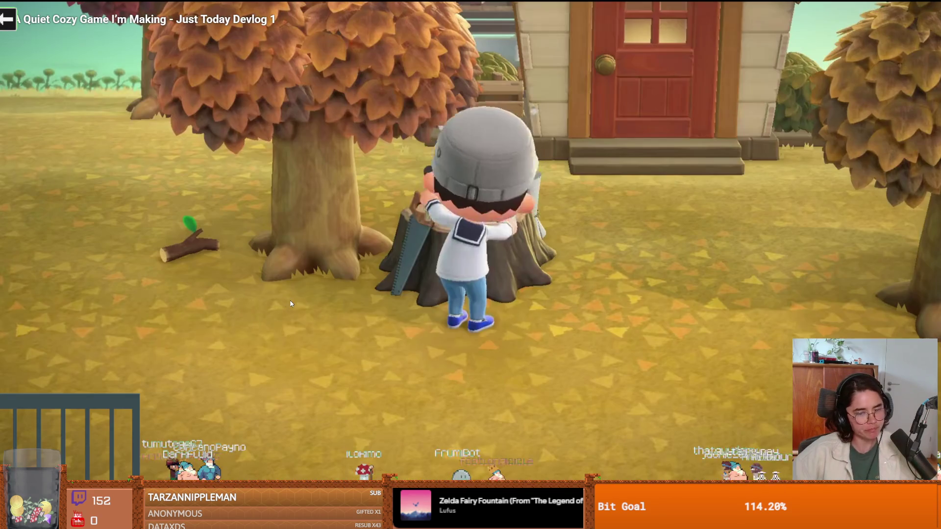
pyautogui.press('space')
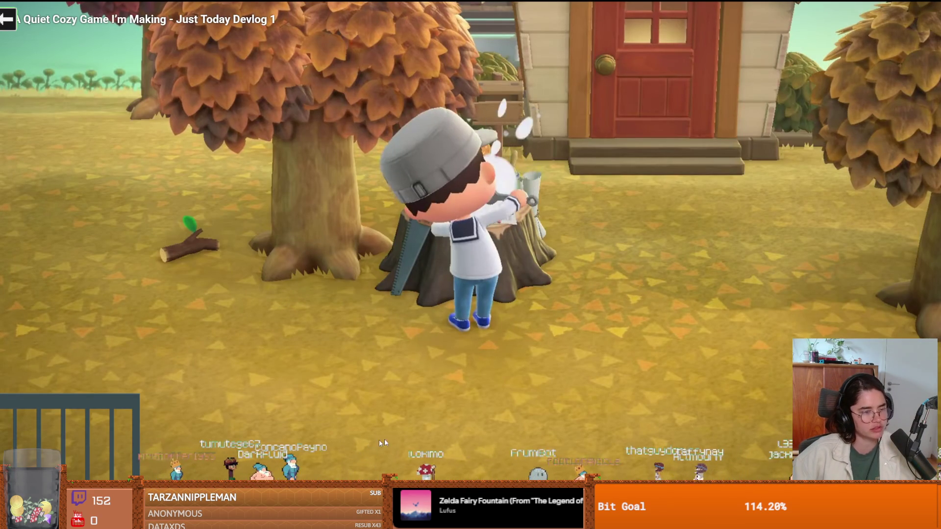
pyautogui.click(457, 404)
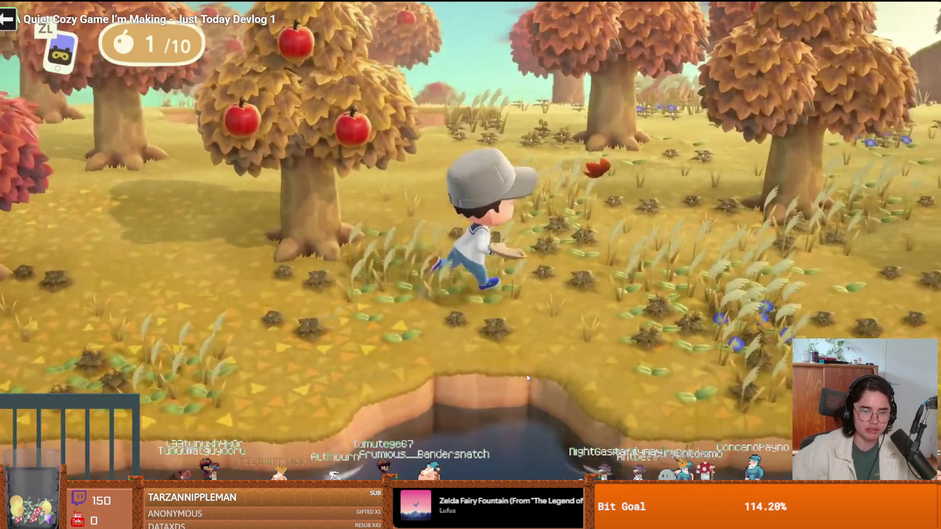
pyautogui.click(528, 378)
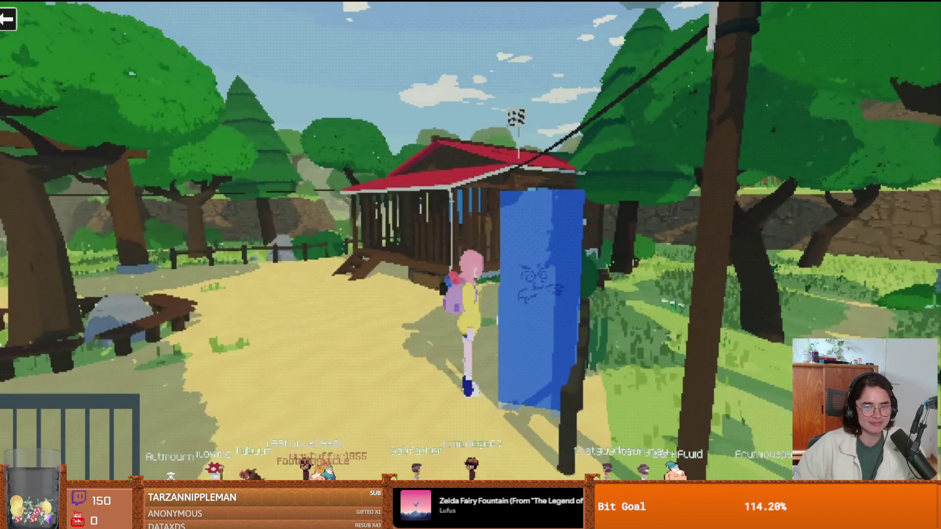
pyautogui.click(511, 364)
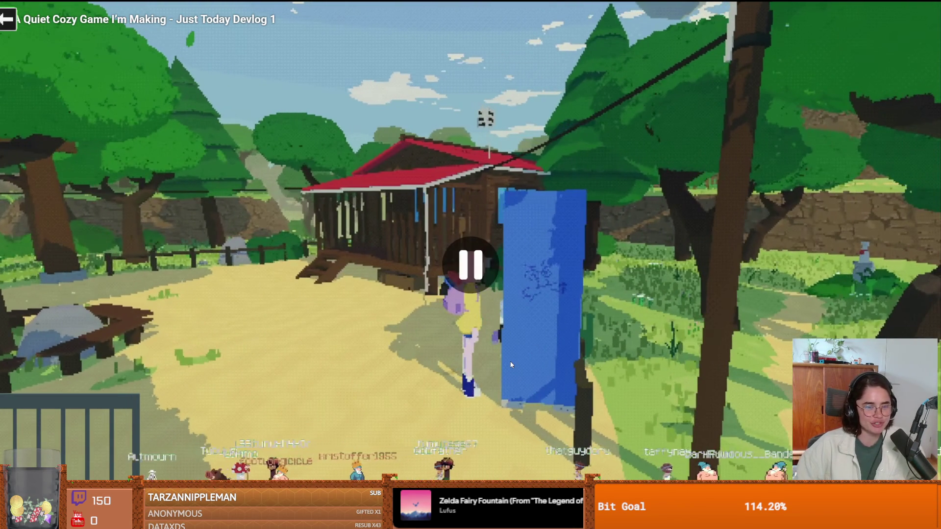
pyautogui.click(547, 341)
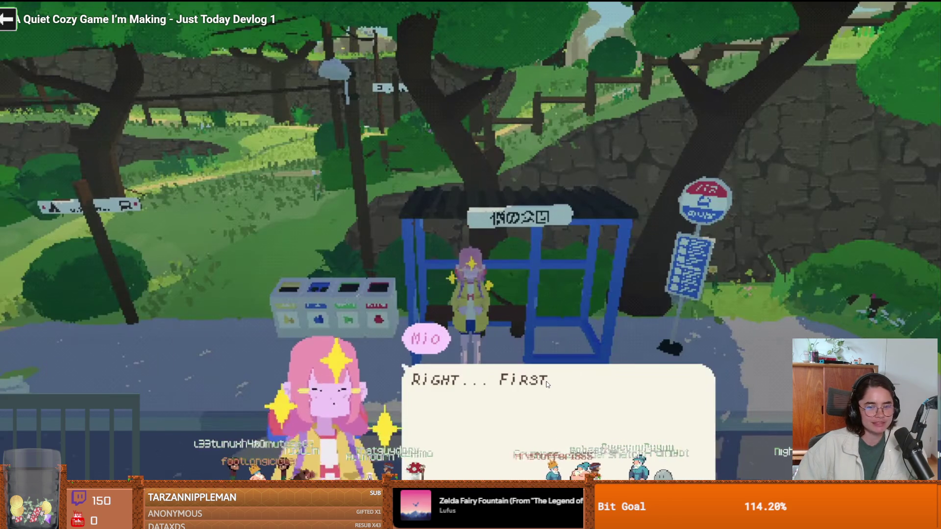
pyautogui.click(547, 383)
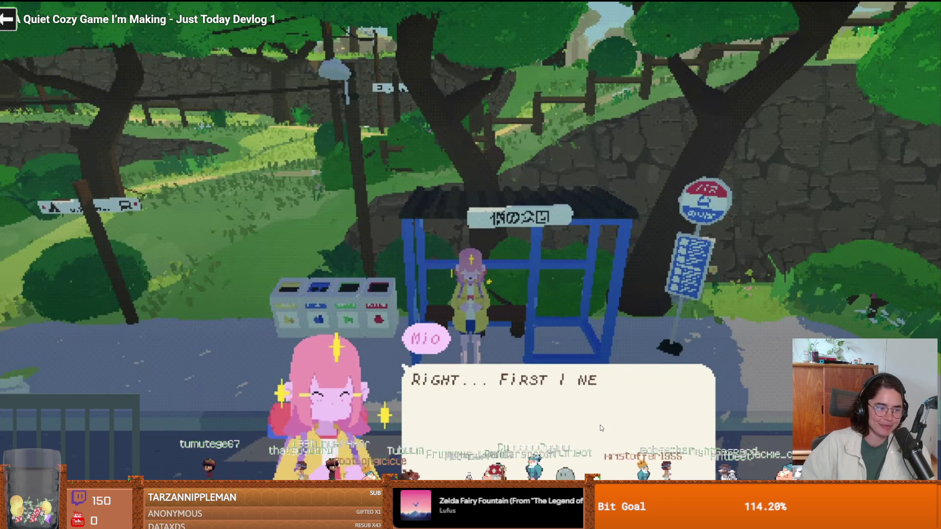
pyautogui.click(720, 392)
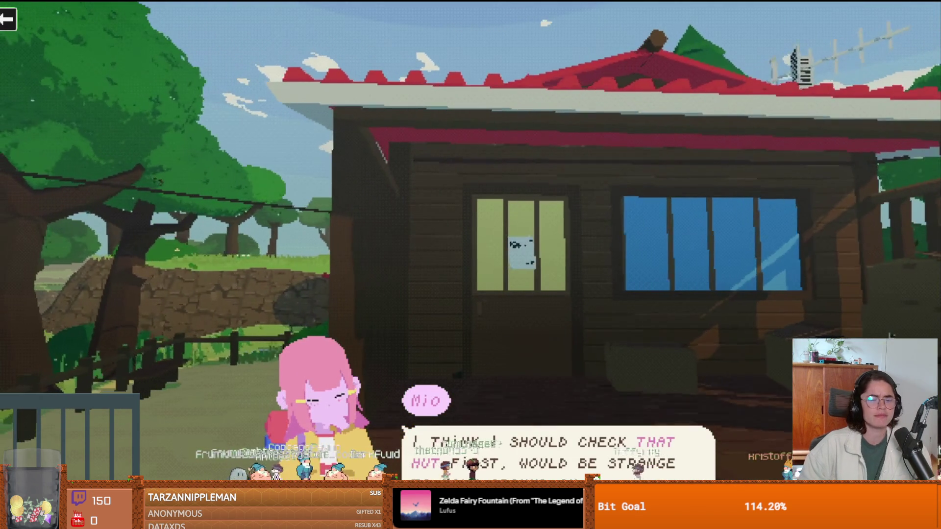
pyautogui.press('space')
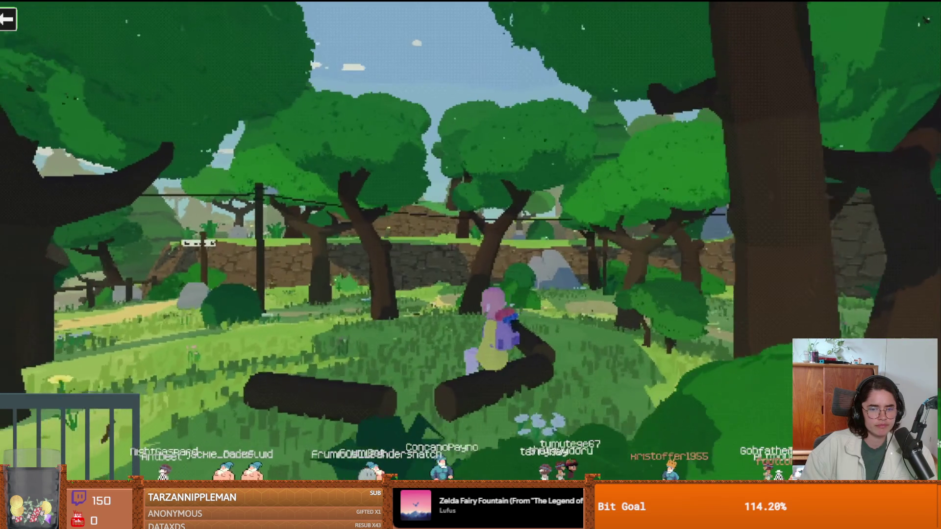
pyautogui.press('w')
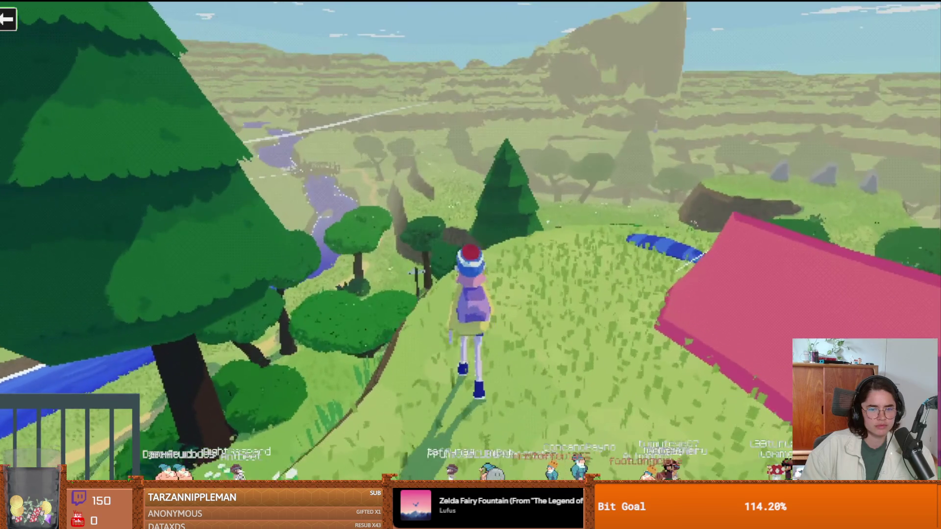
pyautogui.press('a')
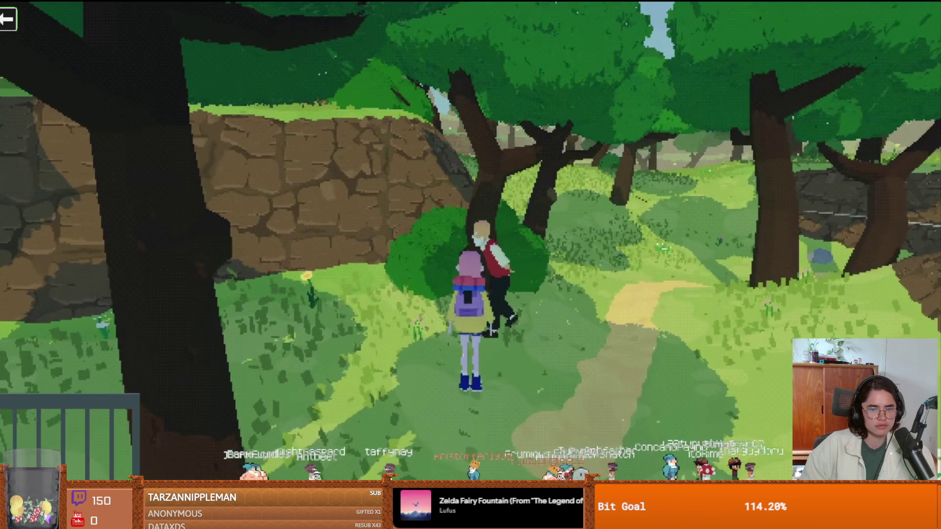
pyautogui.press('e')
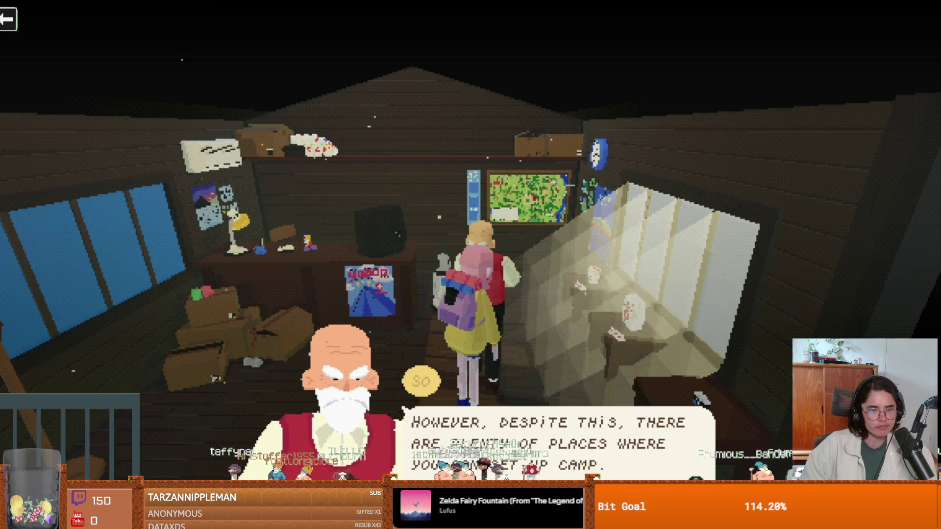
pyautogui.press('space')
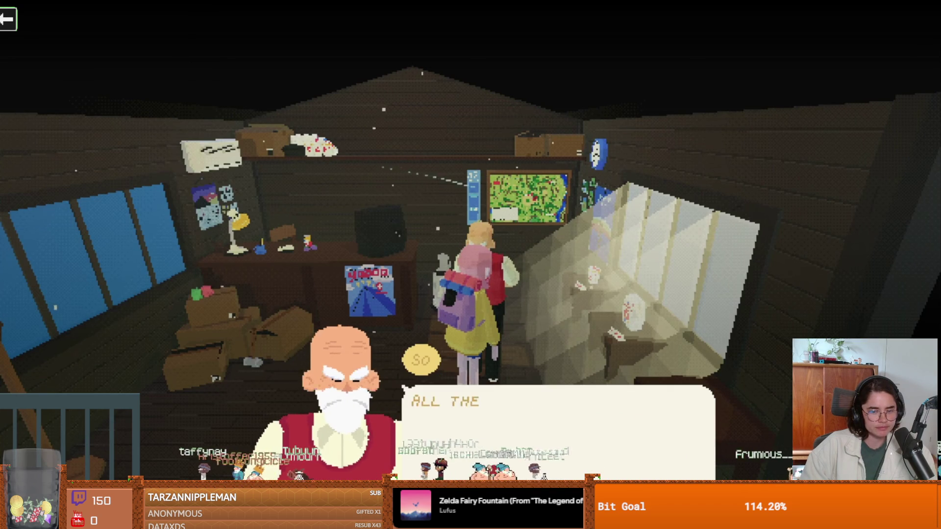
pyautogui.press('space')
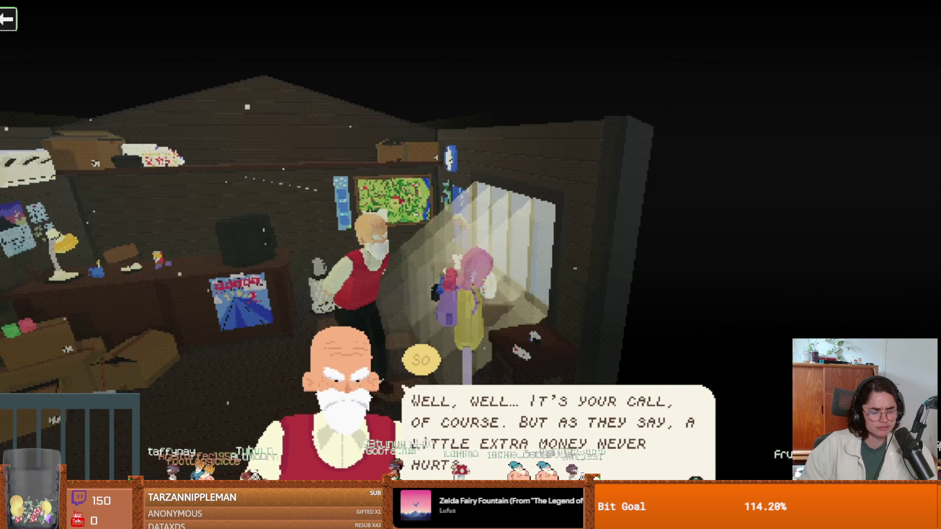
pyautogui.press('space')
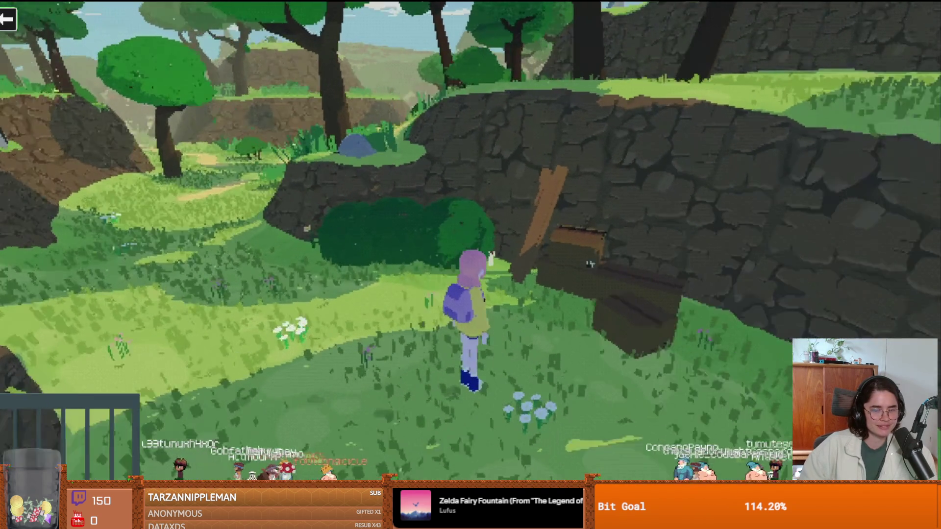
# Pause and resume the Just Today Devlog 1 video several times, leaving it playing
pyautogui.press('space')
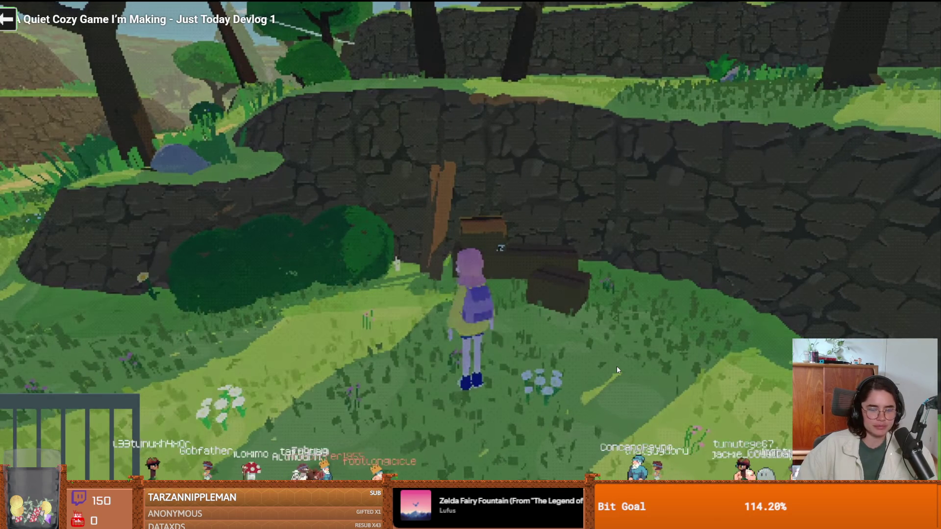
pyautogui.click(616, 366)
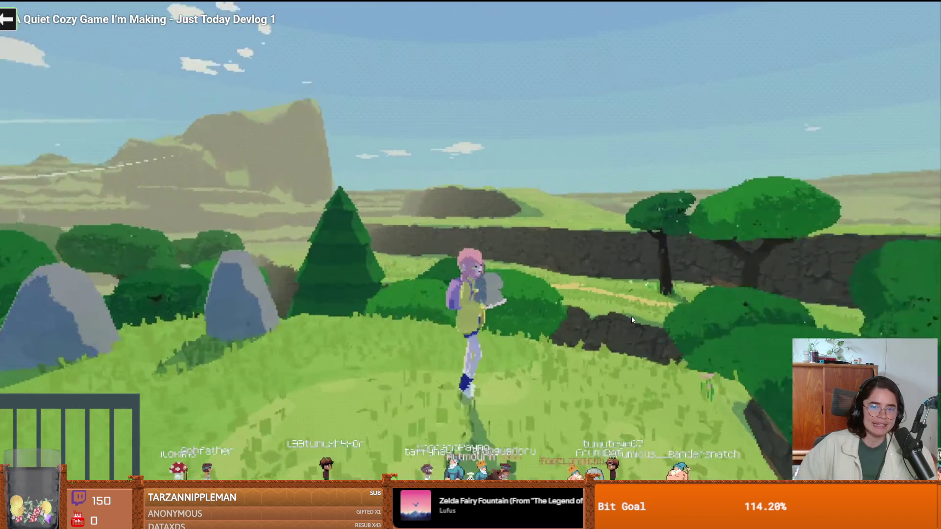
pyautogui.click(631, 316)
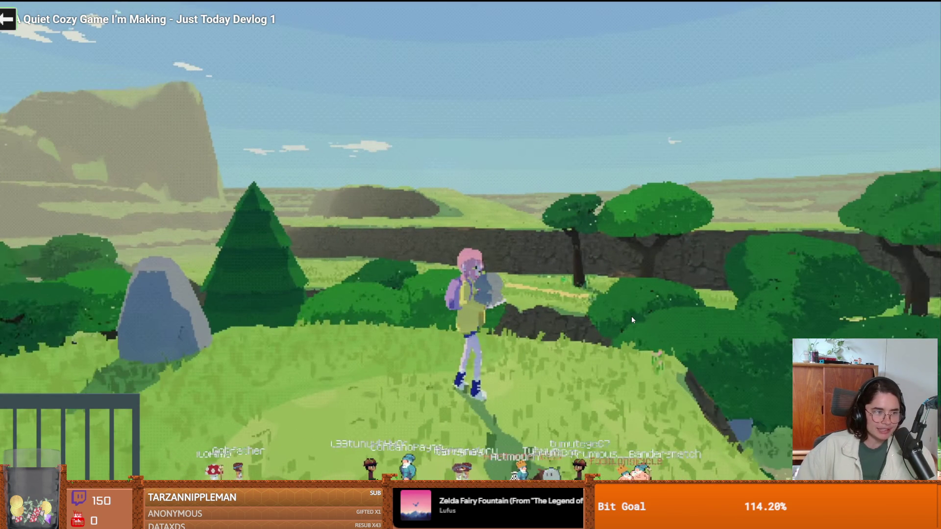
pyautogui.click(631, 316)
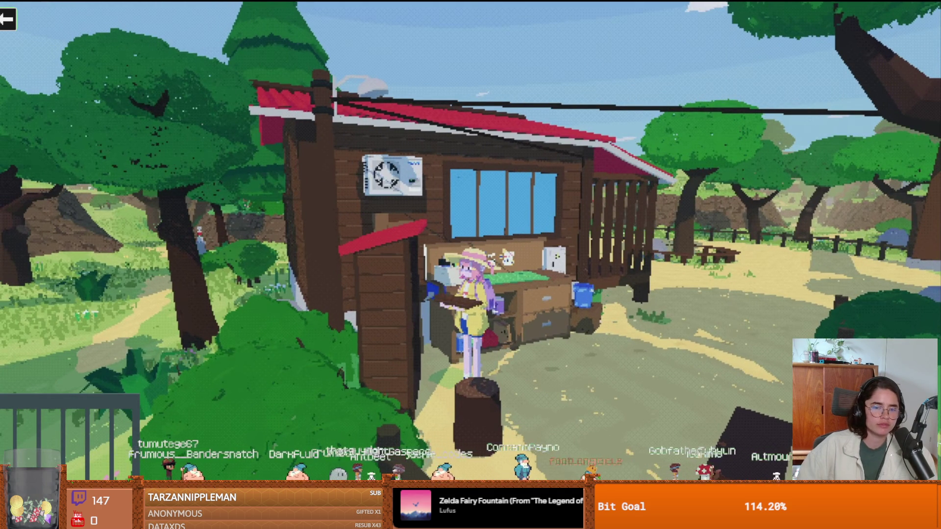
pyautogui.moveTo(660, 321)
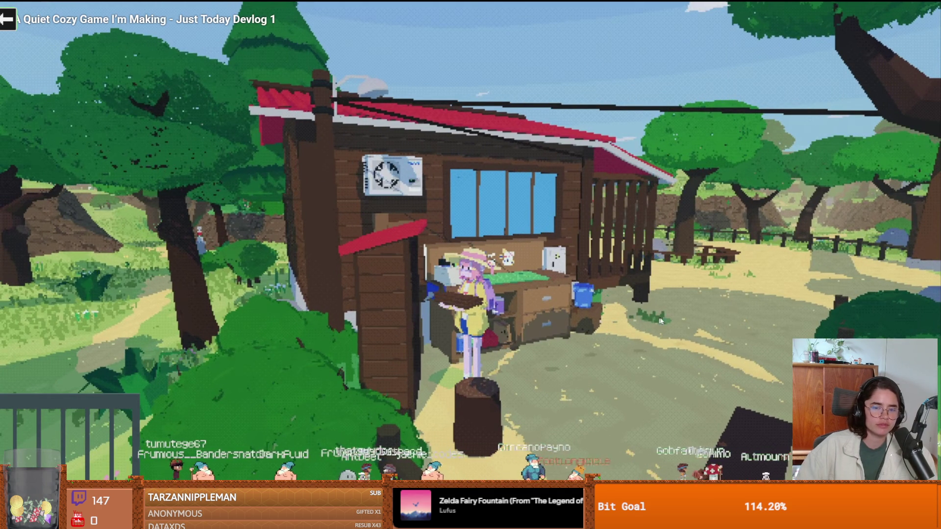
pyautogui.click(704, 326)
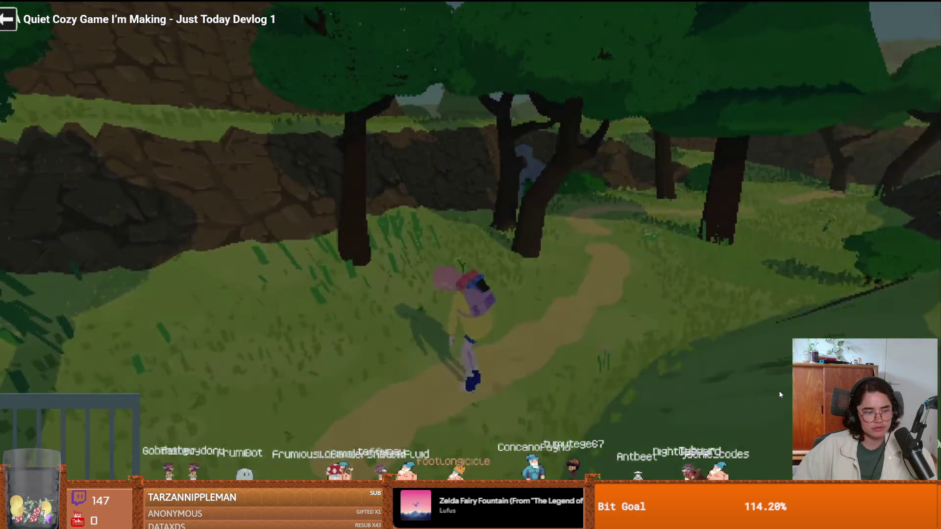
pyautogui.click(780, 394)
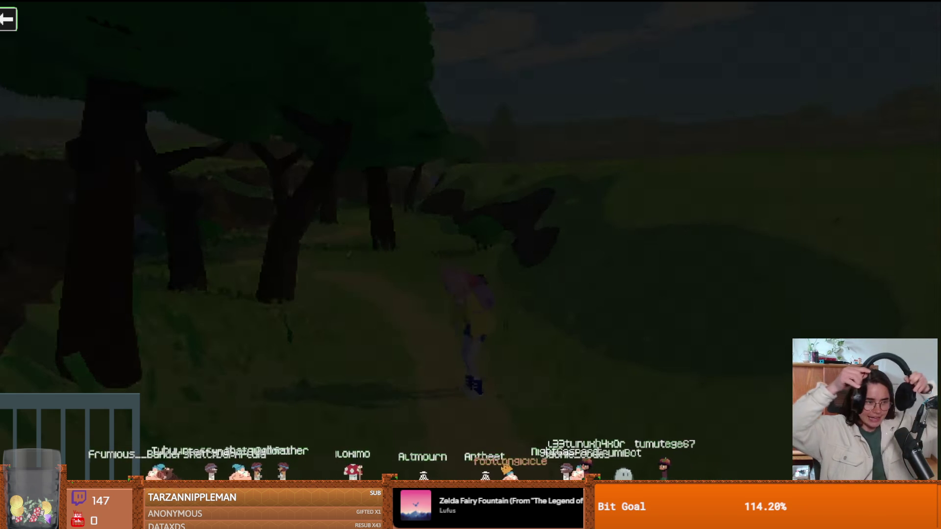
pyautogui.click(661, 289)
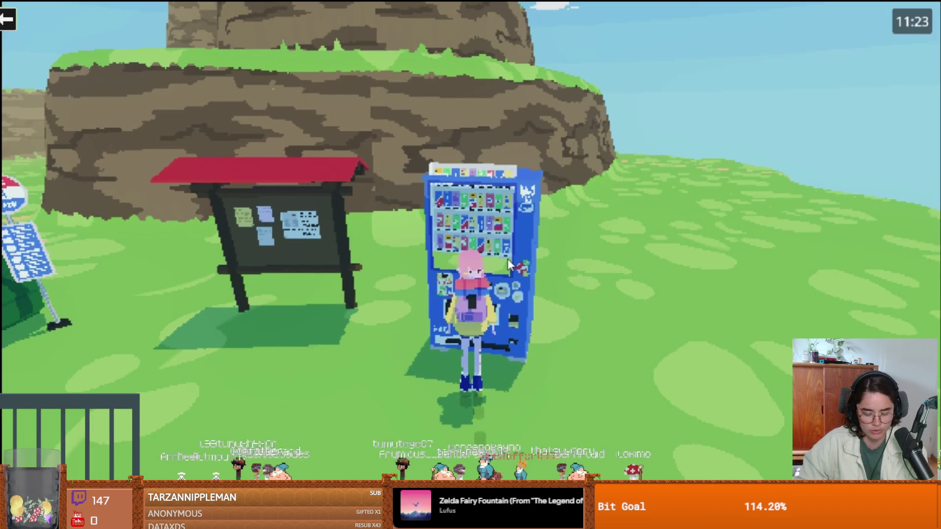
# Keep the Just Today Devlog 1 video playing past the 12:00 mark
pyautogui.press('w')
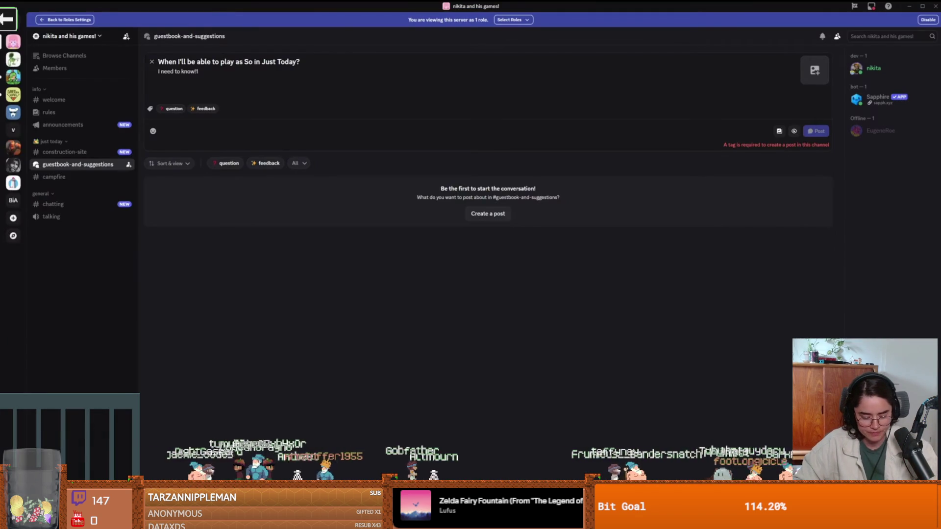
pyautogui.click(703, 271)
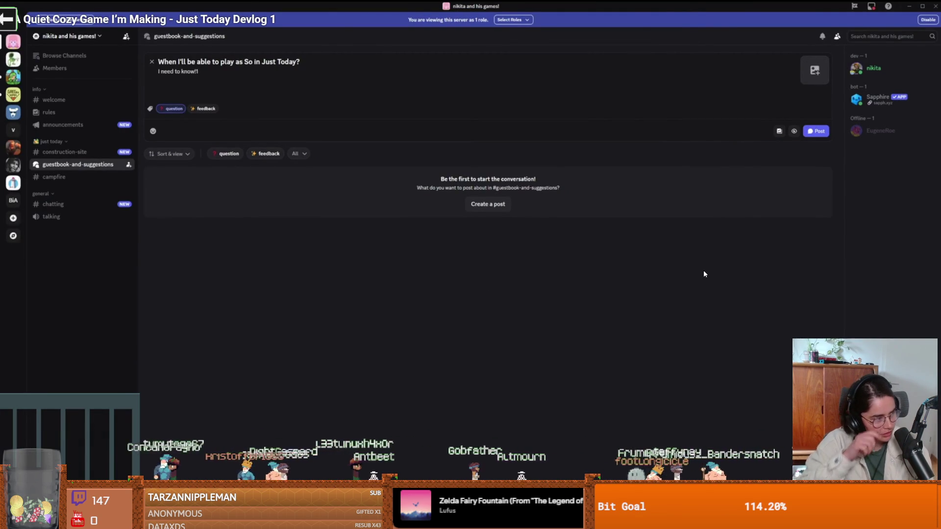
pyautogui.click(708, 319)
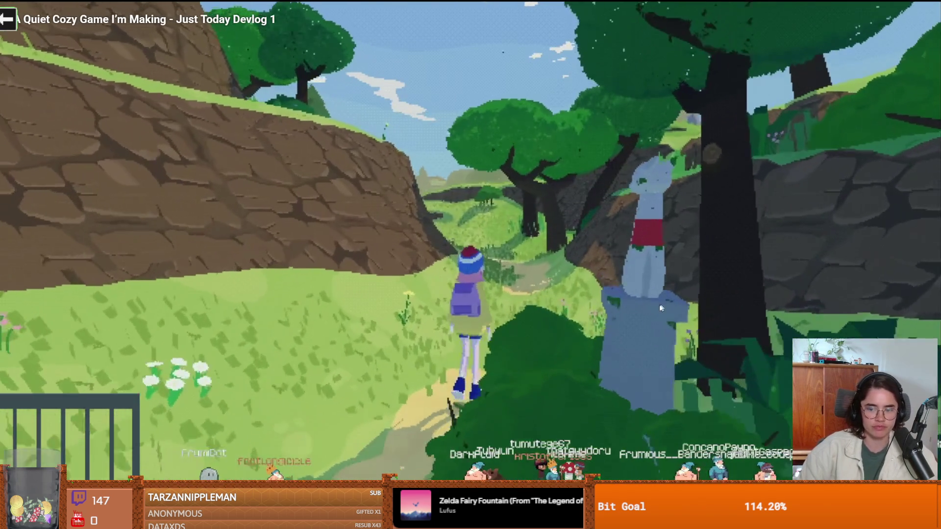
# Pause the cozy devlog, exit full screen, and open the creator's channel Videos tab
pyautogui.click(660, 308)
pyautogui.press('Escape')
pyautogui.scroll(-5, 261, 377)
pyautogui.scroll(1, 172, 275)
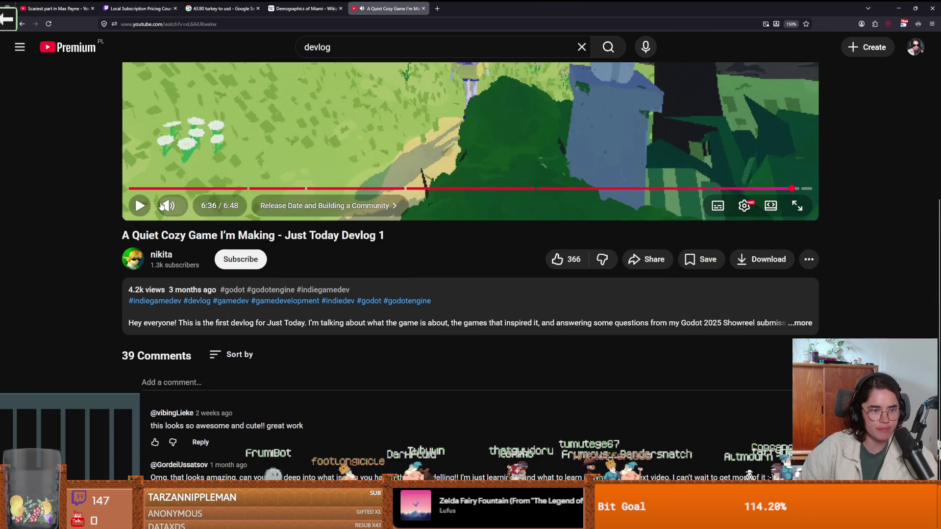
pyautogui.click(164, 255)
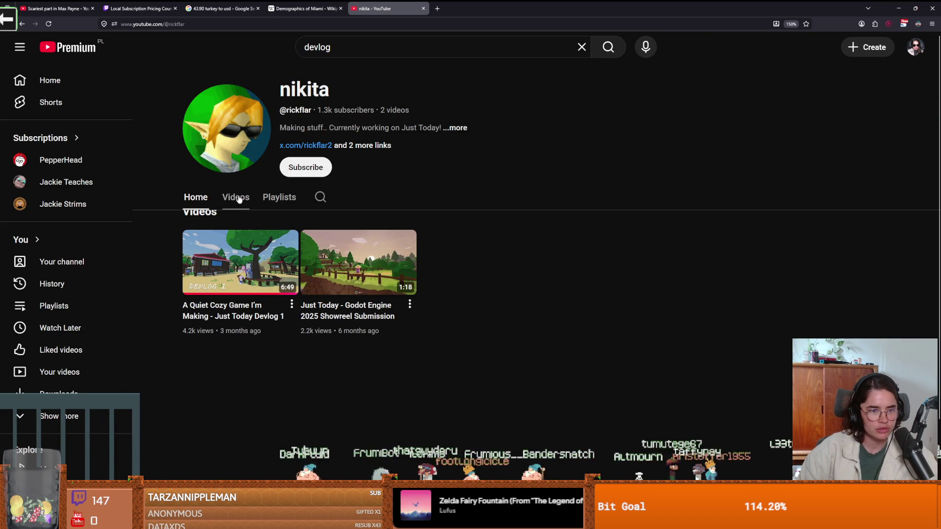
pyautogui.click(236, 196)
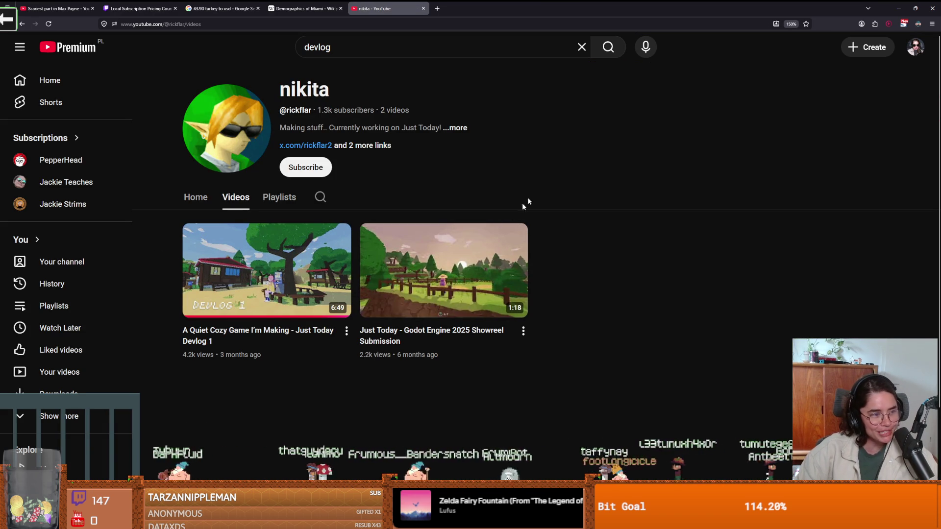
# Switch to the Godot SewerRoom scene, then back to the Mourning Isle devlog
pyautogui.hotkey('alt', 'Tab')
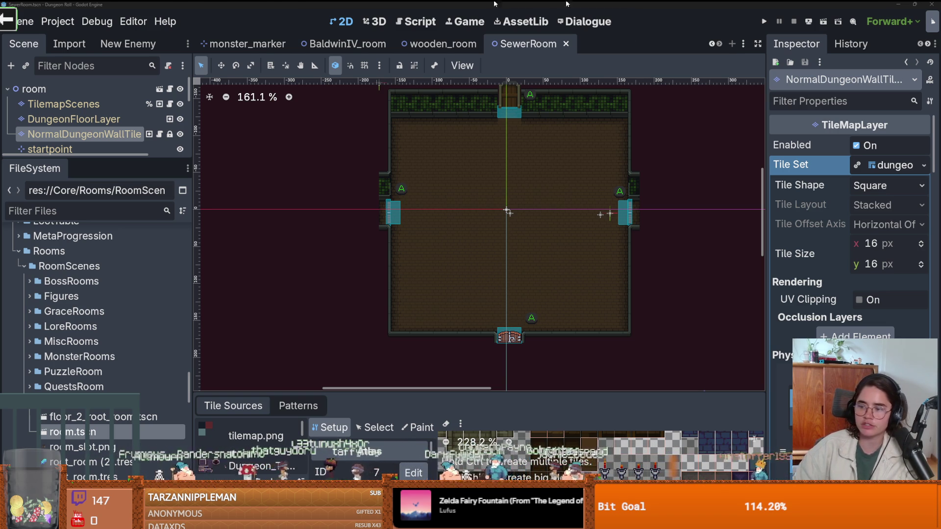
pyautogui.hotkey('alt', 'Tab')
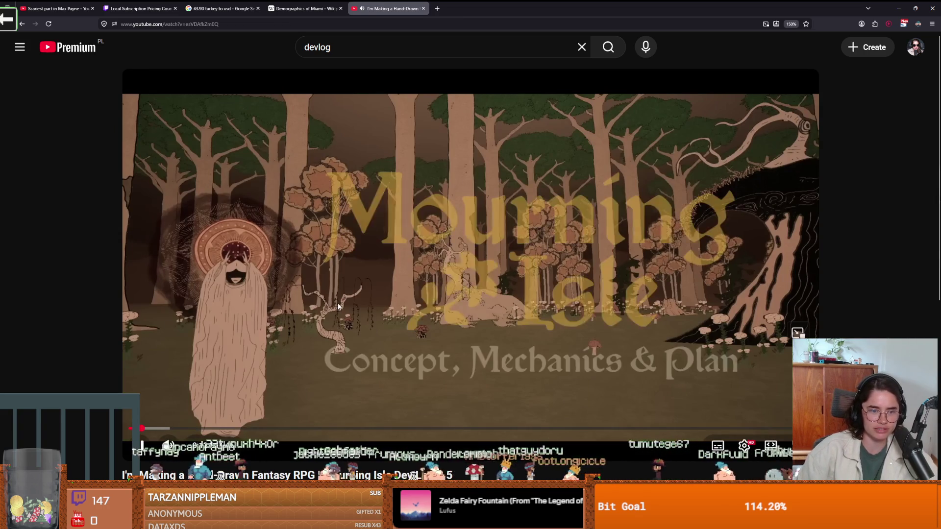
# Pause and resume the Mourning Isle devlog, watch it full screen, then pause it
pyautogui.click(234, 289)
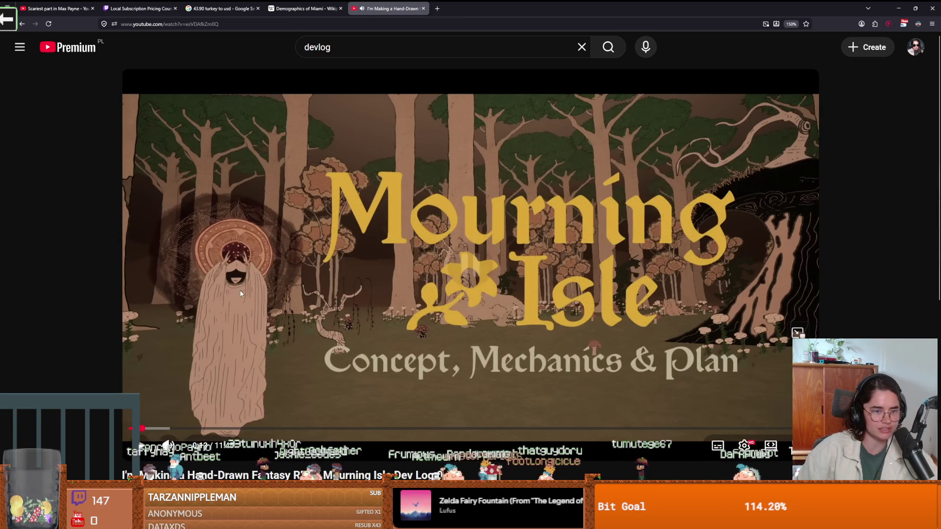
pyautogui.click(297, 322)
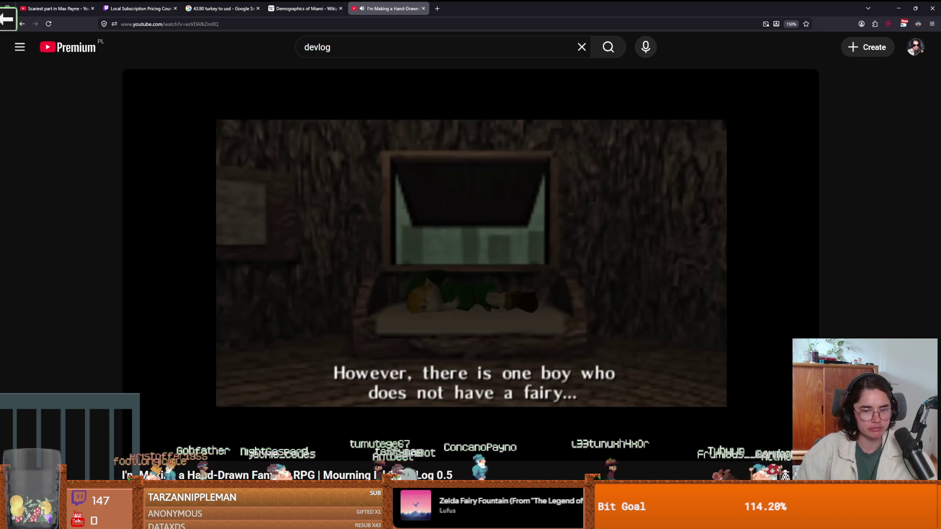
pyautogui.click(788, 445)
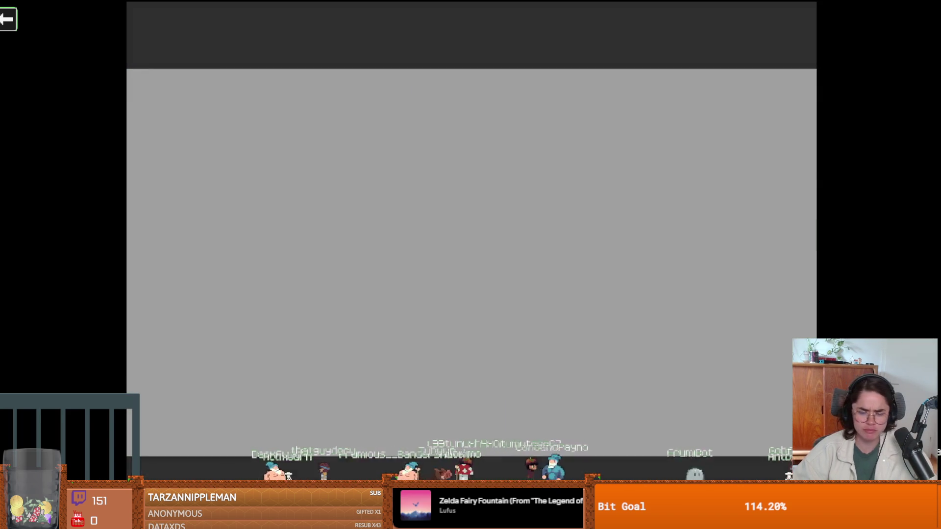
pyautogui.press('space')
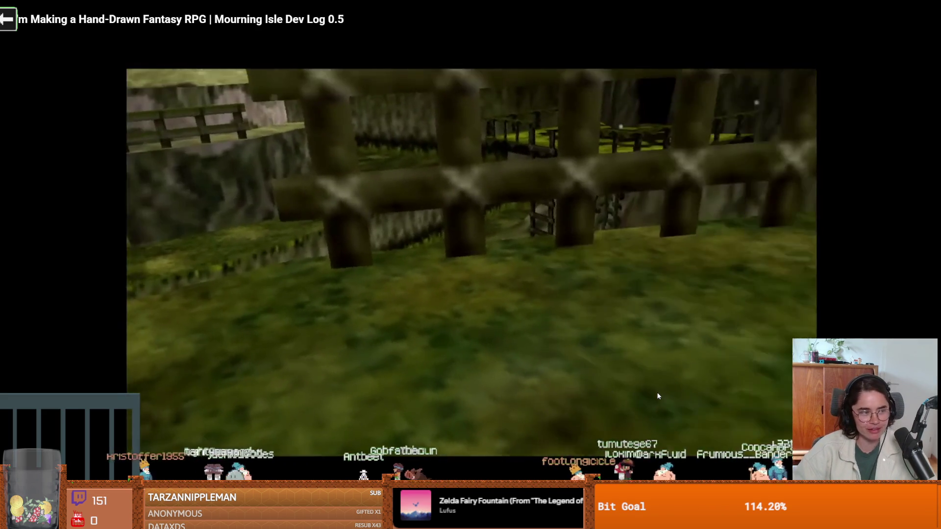
pyautogui.click(658, 396)
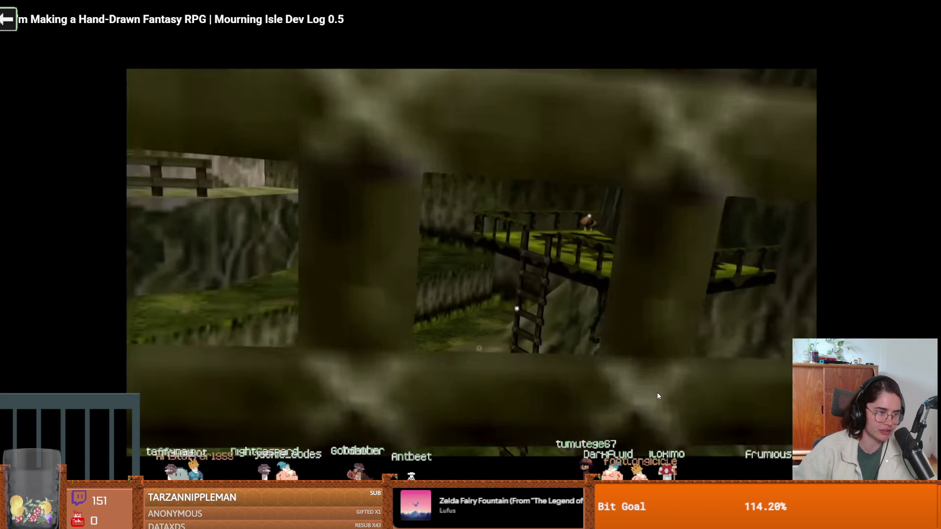
pyautogui.click(658, 396)
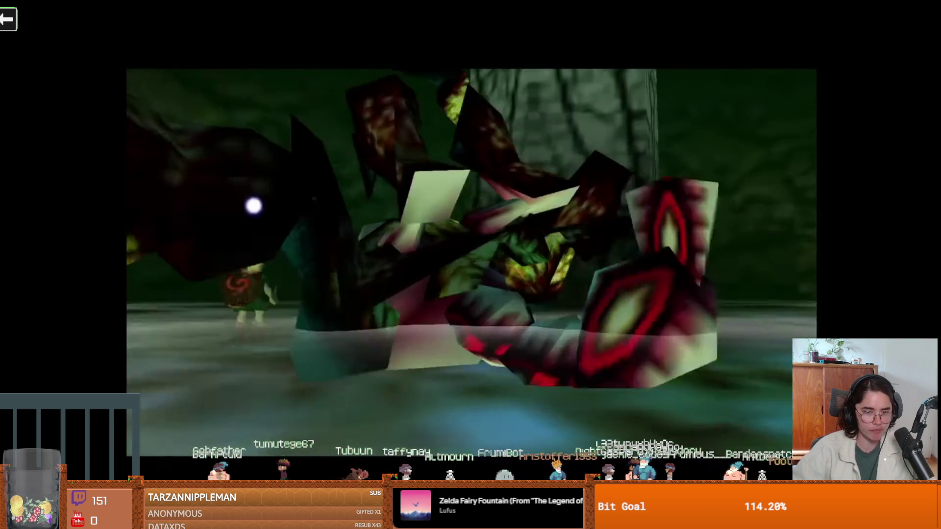
pyautogui.moveTo(612, 375)
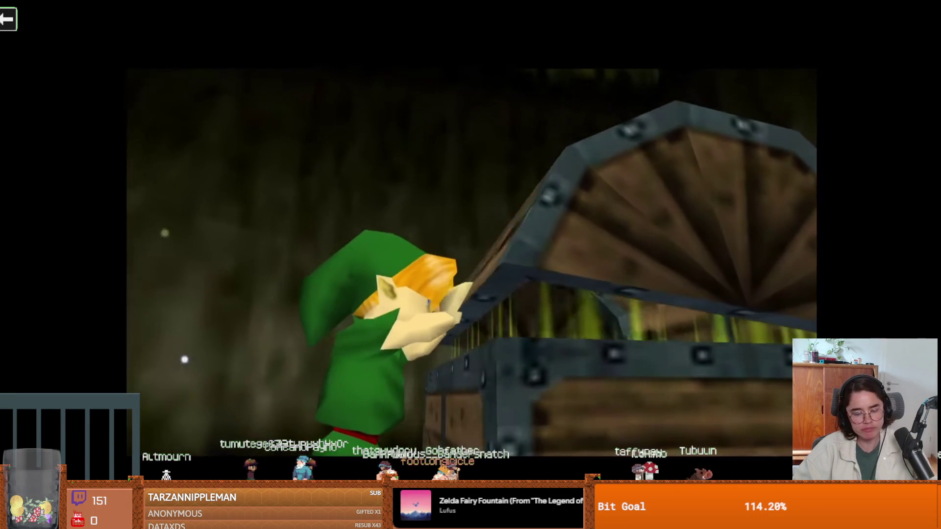
pyautogui.click(611, 374)
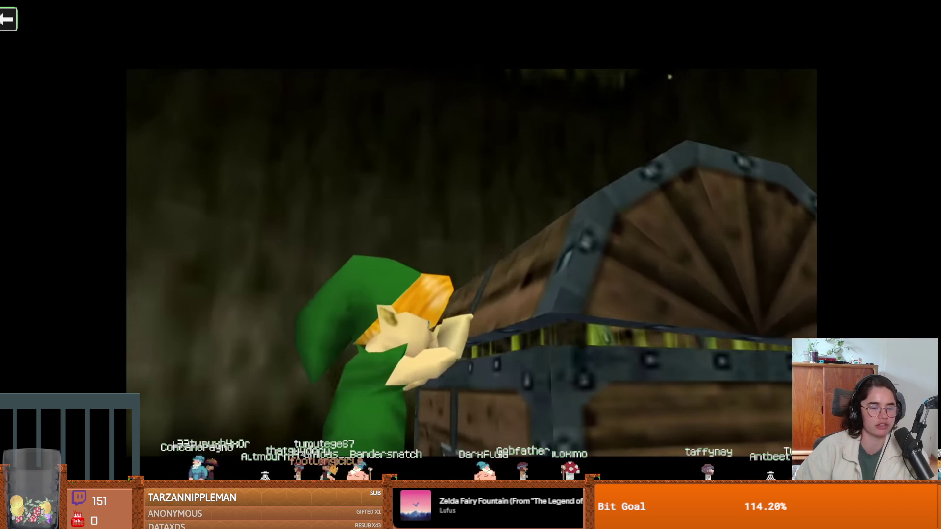
pyautogui.click(611, 374)
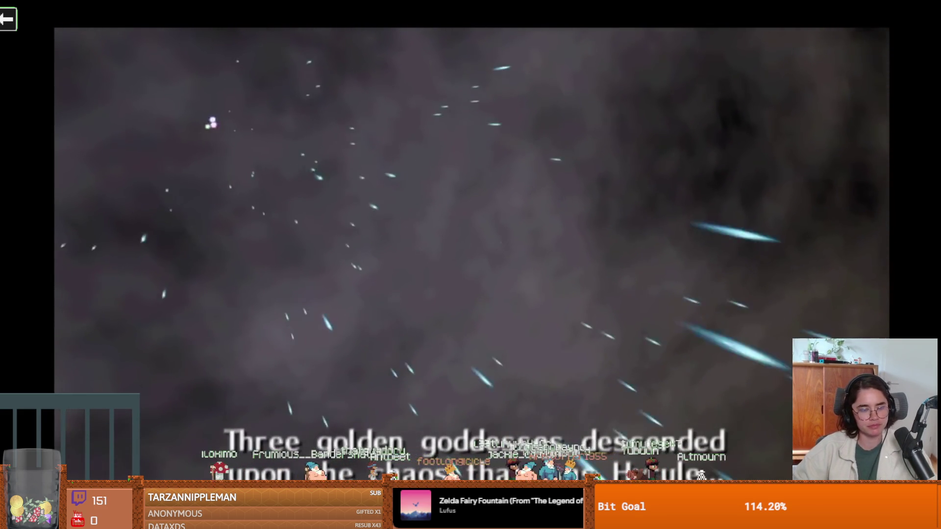
pyautogui.press('Escape')
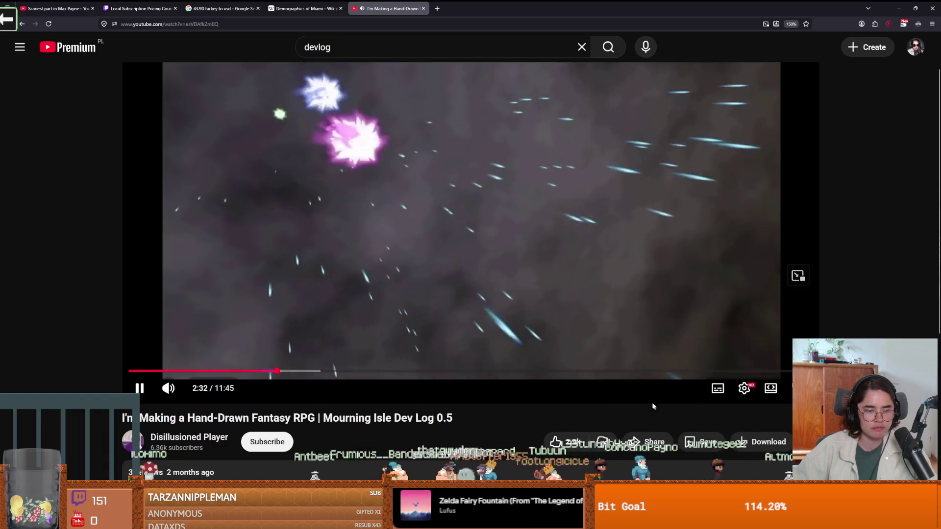
# Pause the Mourning Isle devlog, check its exact view count, then return to full screen
pyautogui.click(322, 356)
pyautogui.scroll(-3, 138, 344)
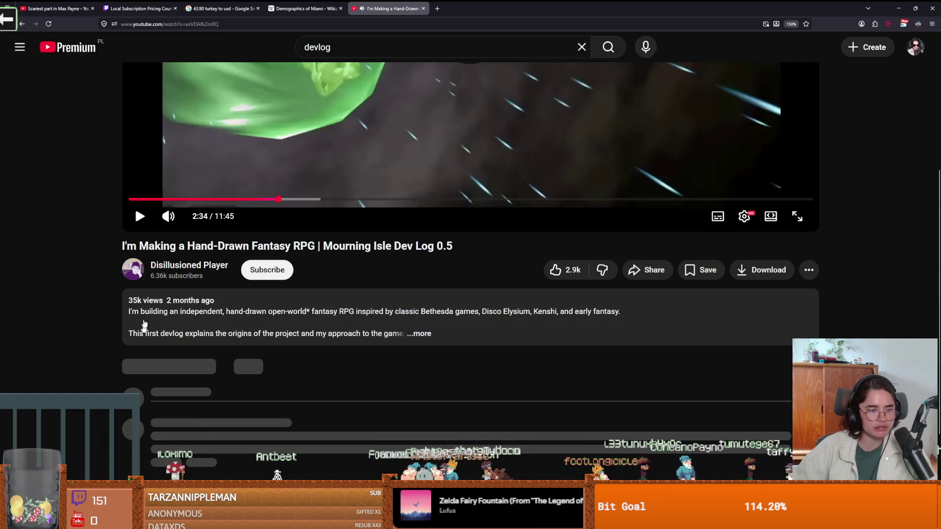
pyautogui.moveTo(128, 303); pyautogui.dragTo(146, 303)
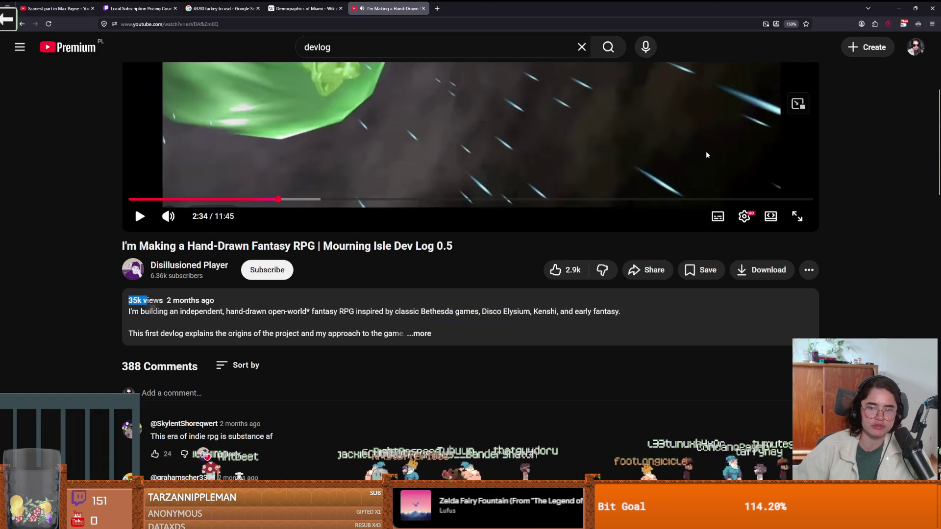
pyautogui.press('f')
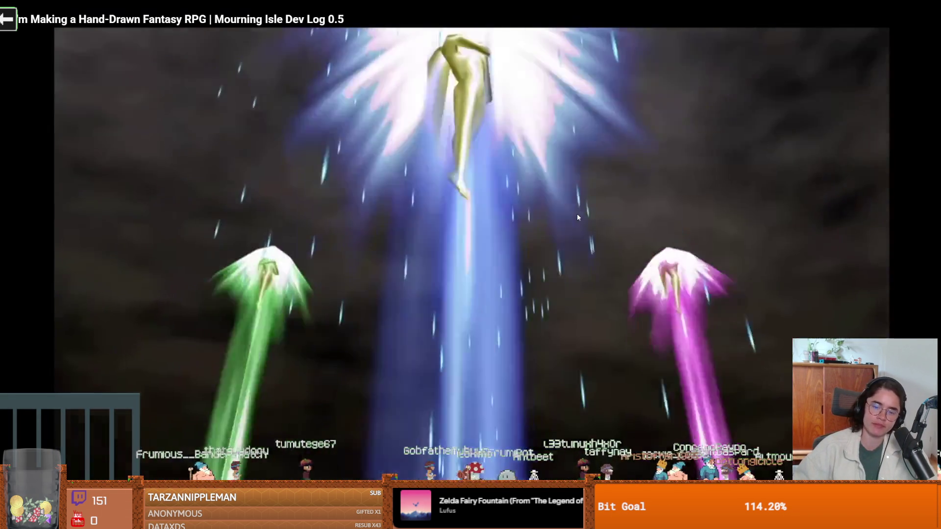
pyautogui.click(577, 214)
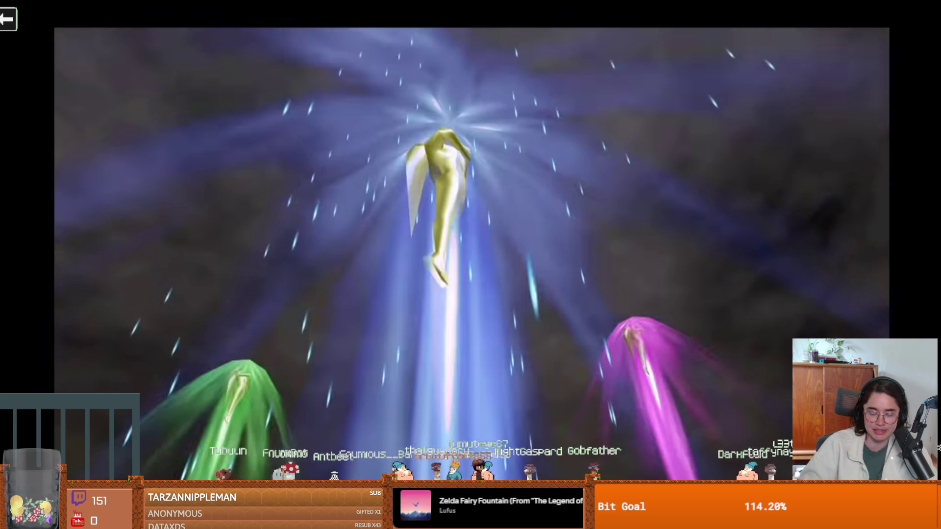
# Resume the paused Mourning Isle devlog in full screen
pyautogui.click(541, 264)
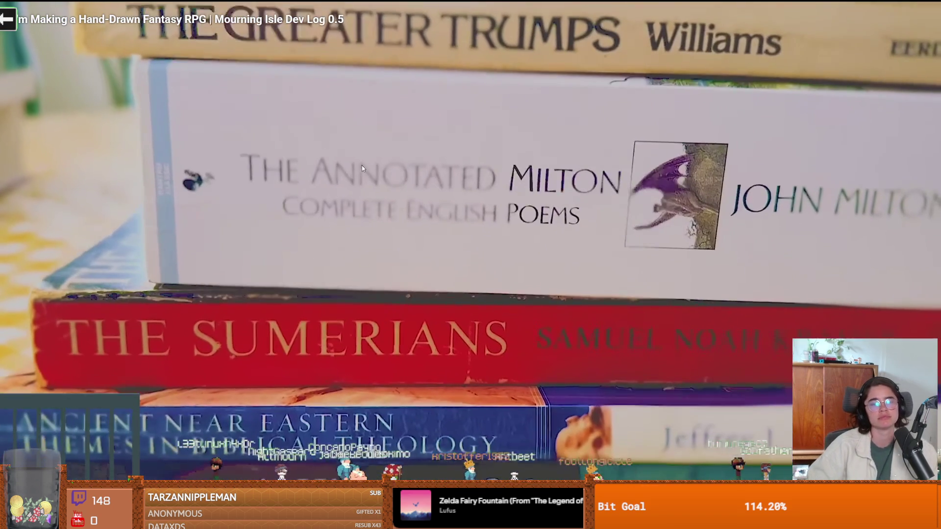
pyautogui.click(411, 178)
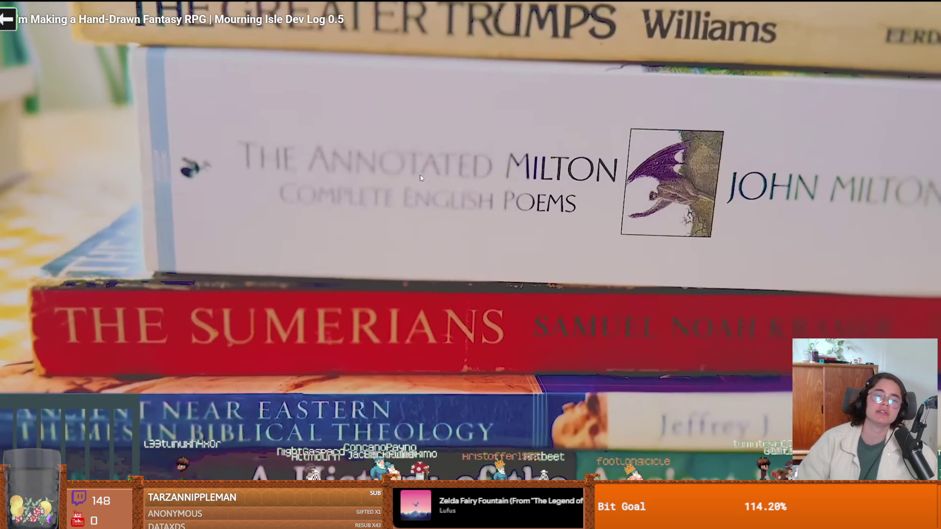
pyautogui.click(400, 205)
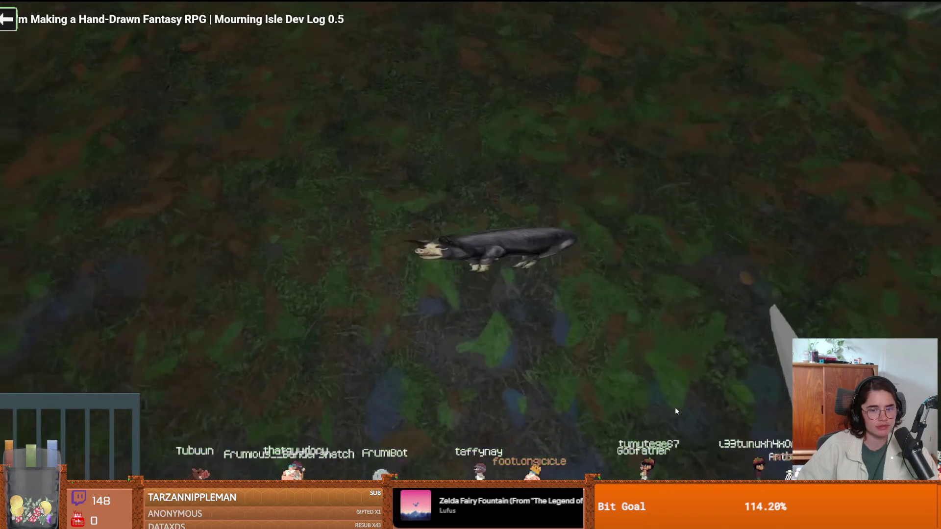
pyautogui.click(674, 407)
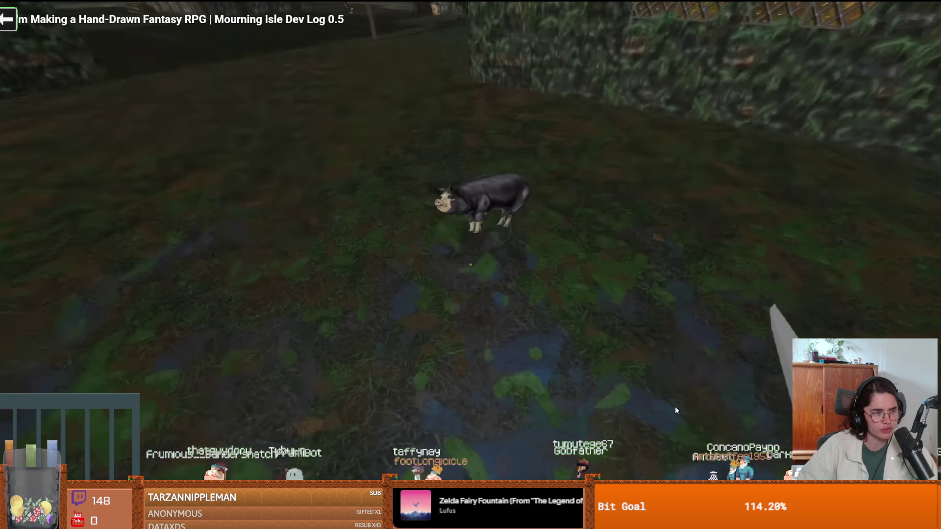
pyautogui.click(674, 406)
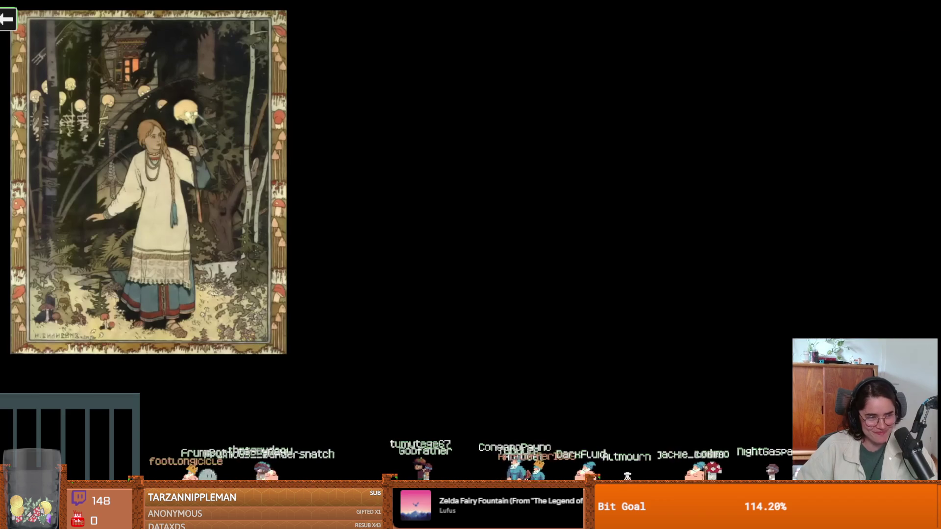
# Pause the Mourning Isle devlog to hold on the current frame
pyautogui.click(223, 215)
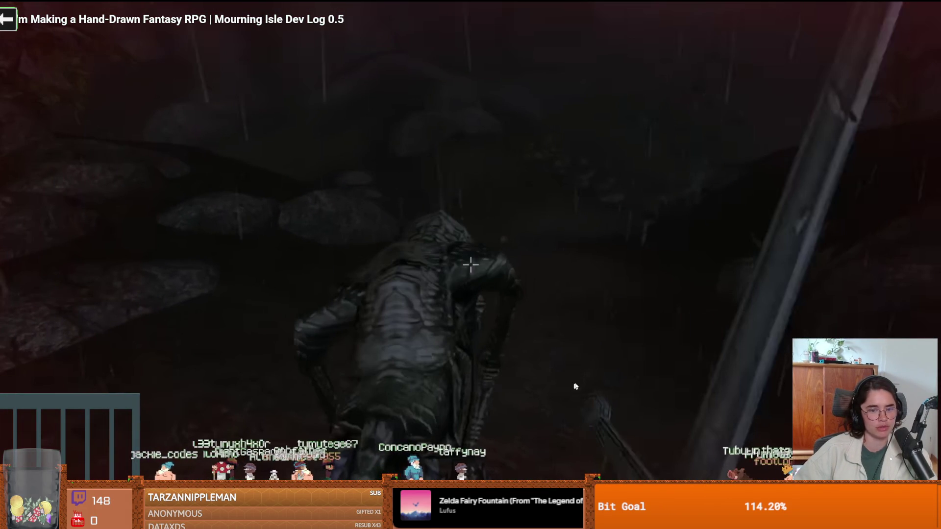
# Play the Mourning Isle devlog briefly, then pause it at 7:09 and leave fullscreen
pyautogui.click(583, 372)
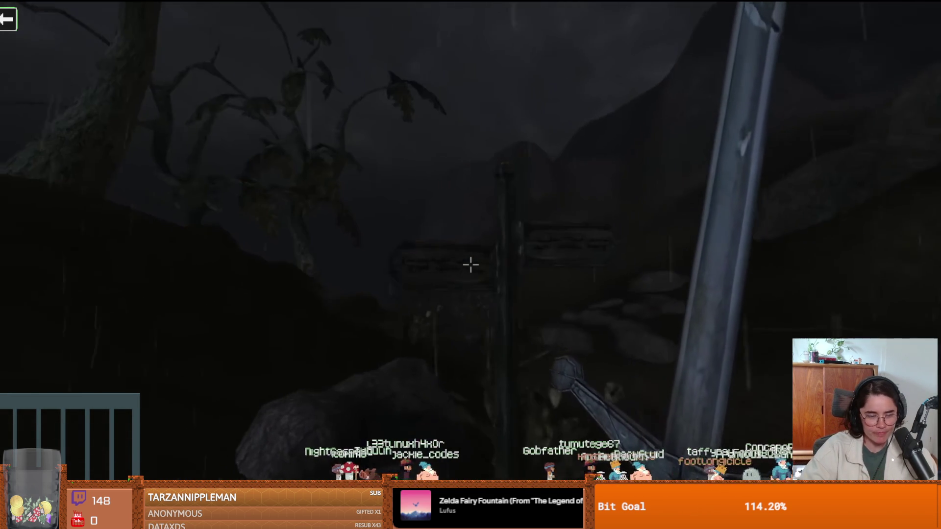
pyautogui.click(734, 420)
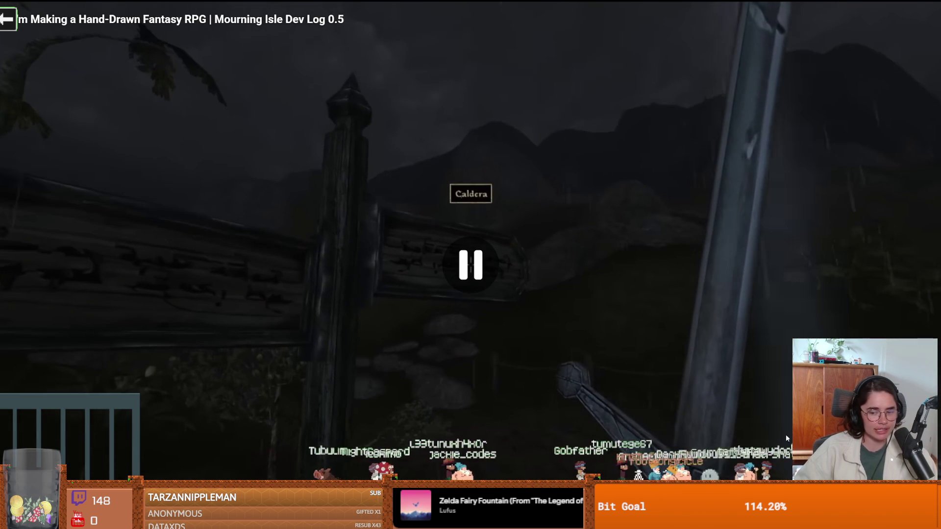
pyautogui.press('Escape')
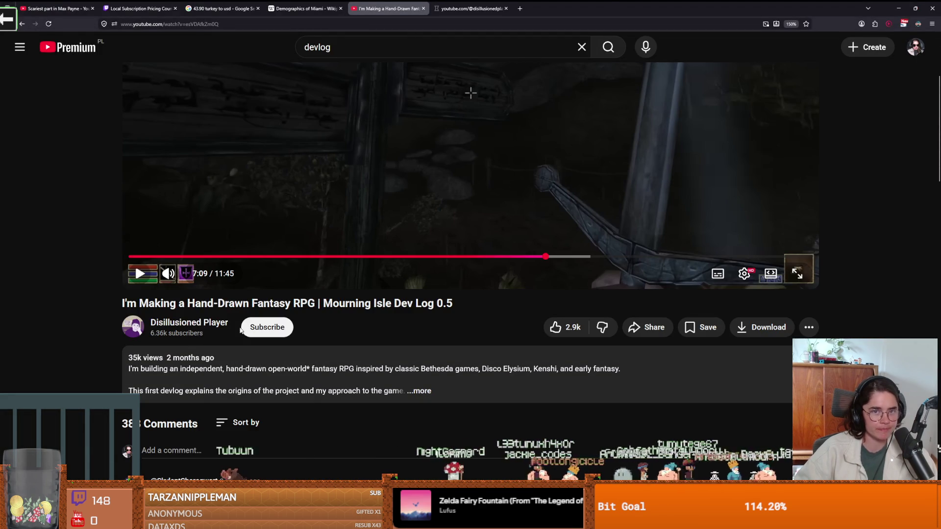
# Scroll through the creator's Videos list, then return to the devlog tab and press Play
pyautogui.click(448, 5)
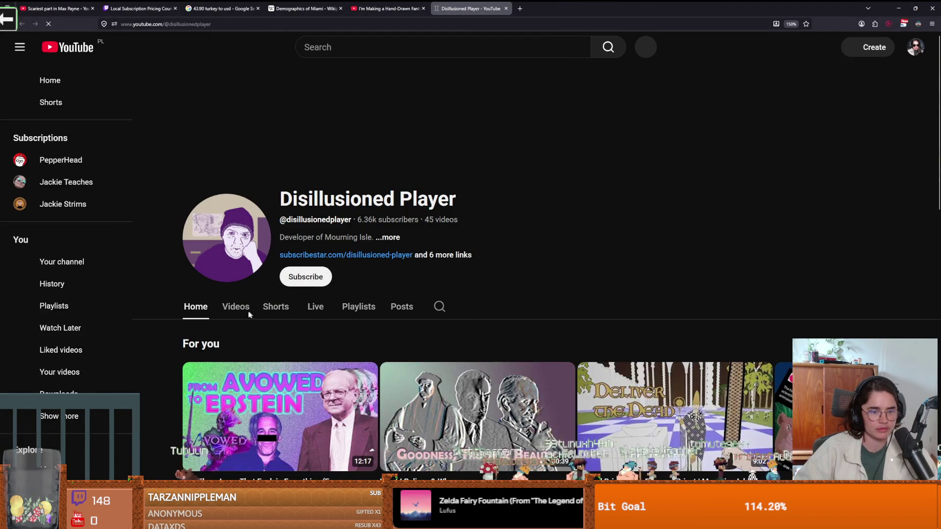
pyautogui.click(248, 309)
pyautogui.scroll(-3, 313, 316)
pyautogui.scroll(-3, 377, 302)
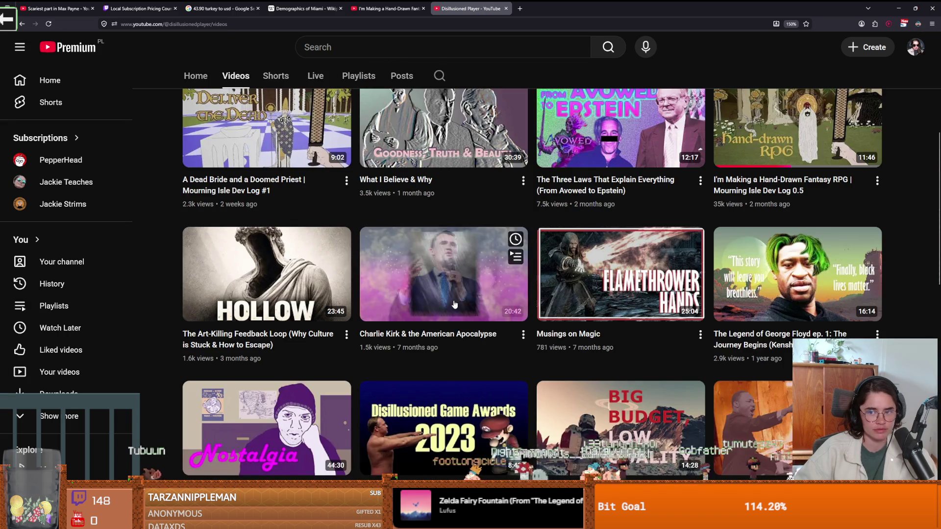
pyautogui.scroll(-2, 757, 215)
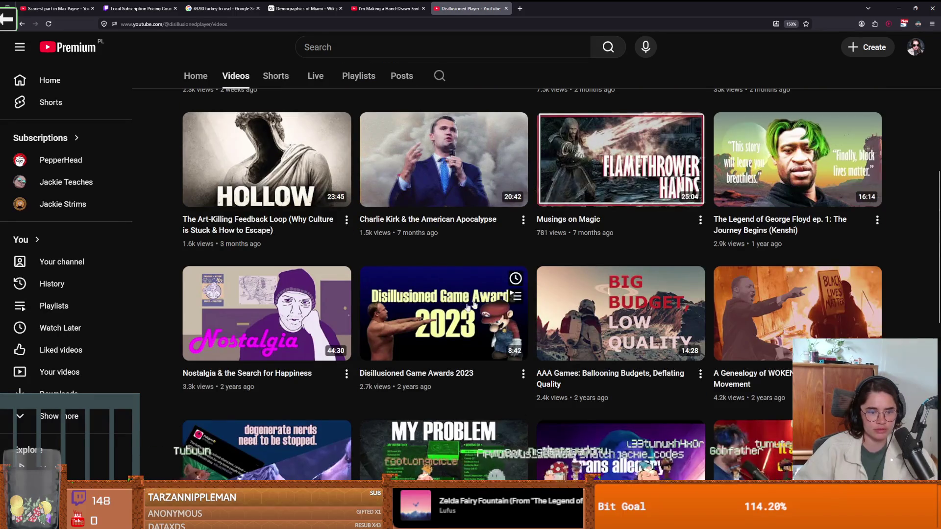
pyautogui.scroll(-3, 404, 319)
pyautogui.scroll(-4, 416, 320)
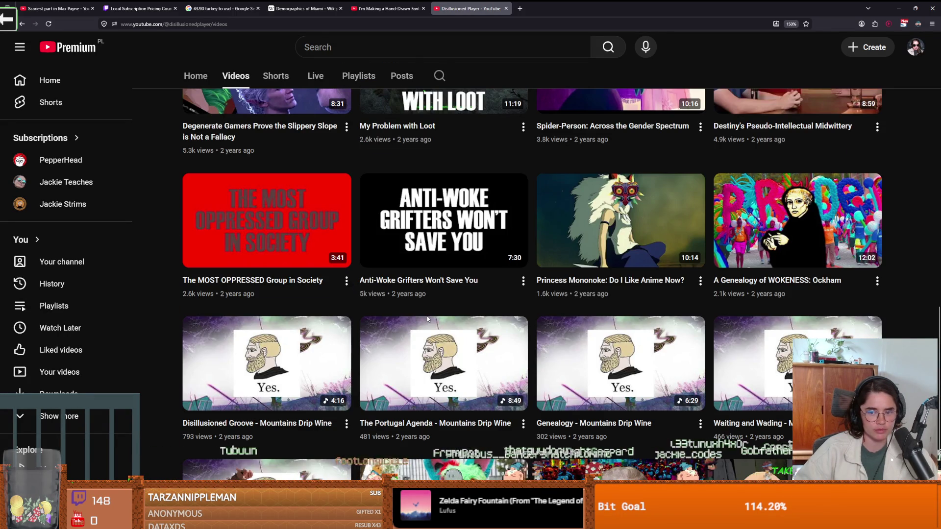
pyautogui.scroll(10, 427, 319)
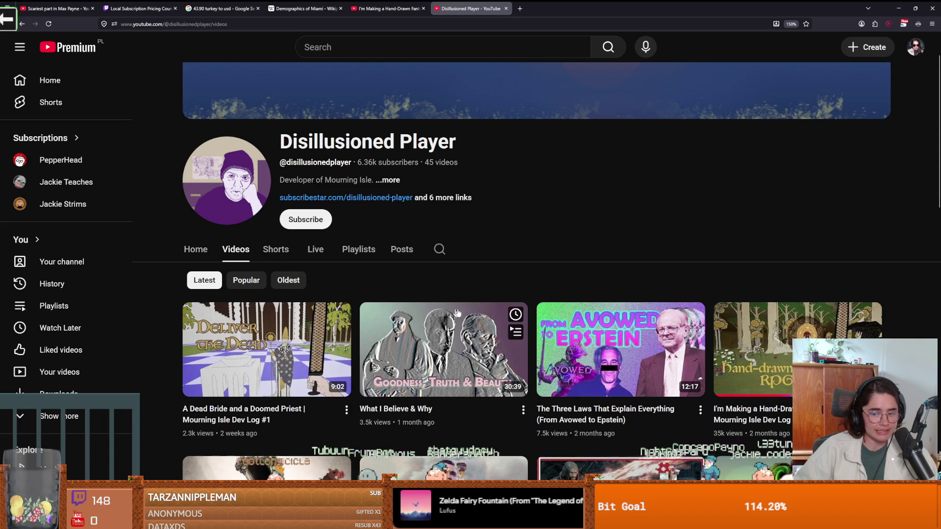
pyautogui.scroll(-1, 572, 284)
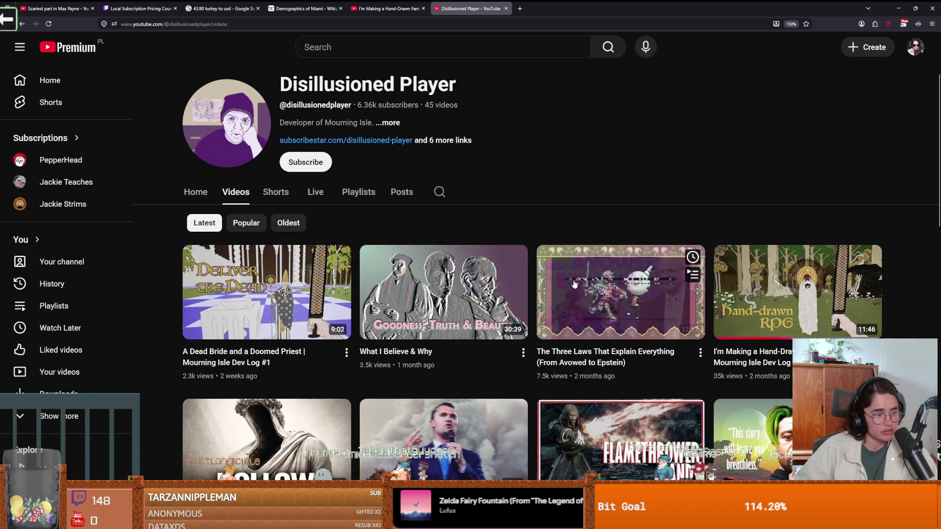
pyautogui.click(378, 6)
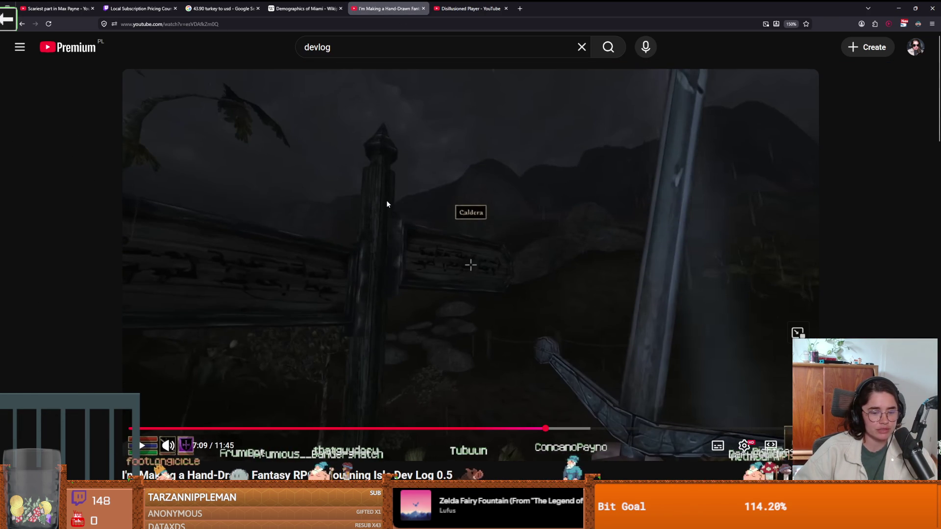
pyautogui.click(471, 222)
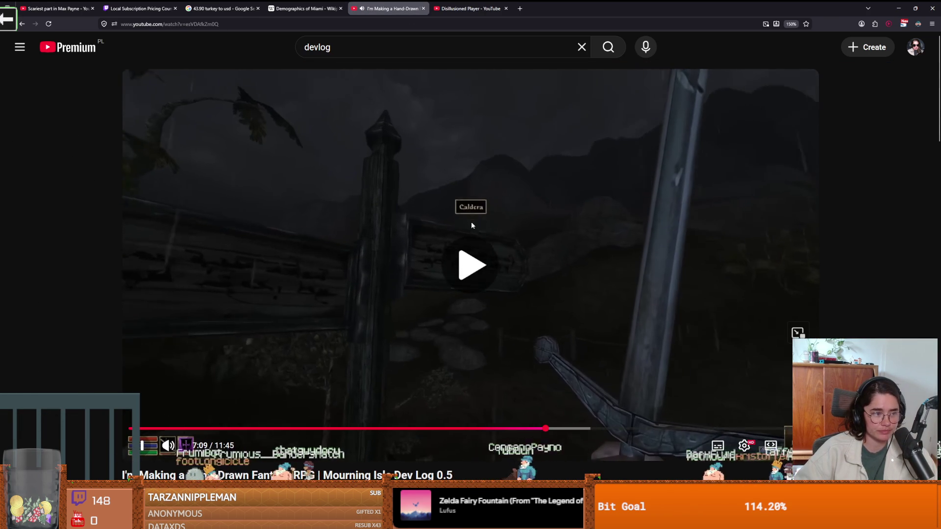
# Watch the devlog in fullscreen, pausing it once and resuming playback
pyautogui.click(797, 333)
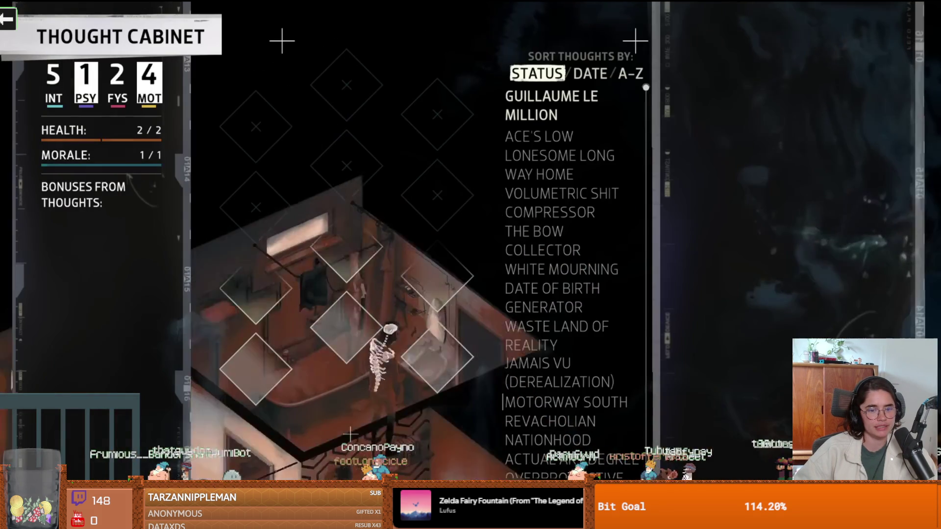
pyautogui.click(546, 272)
pyautogui.click(547, 272)
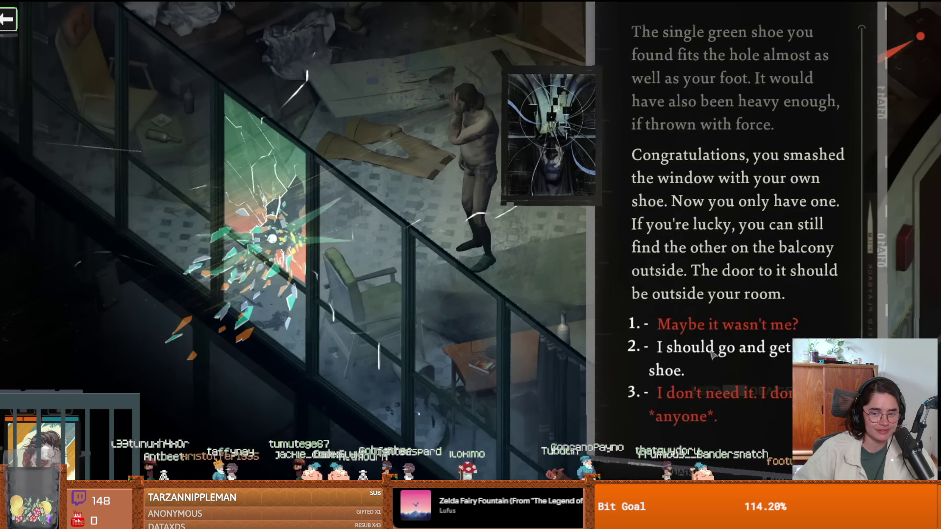
pyautogui.click(651, 338)
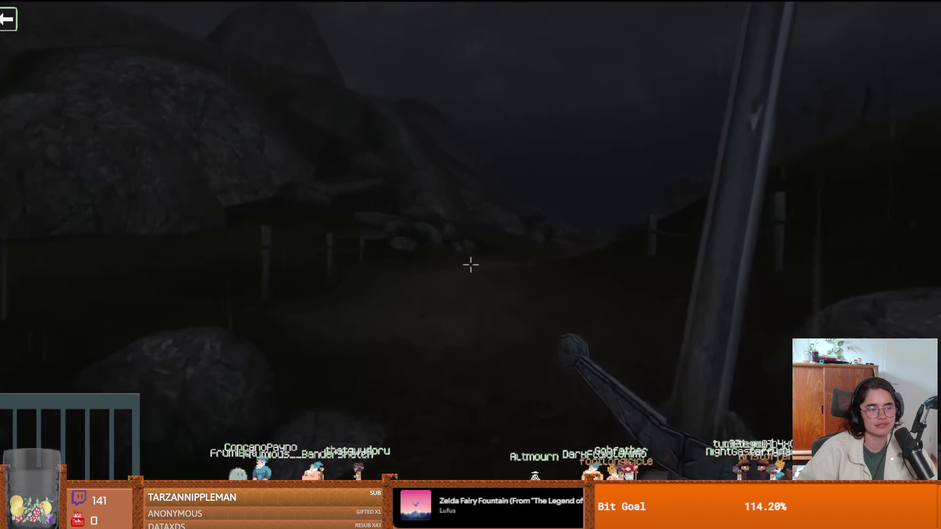
pyautogui.click(752, 386)
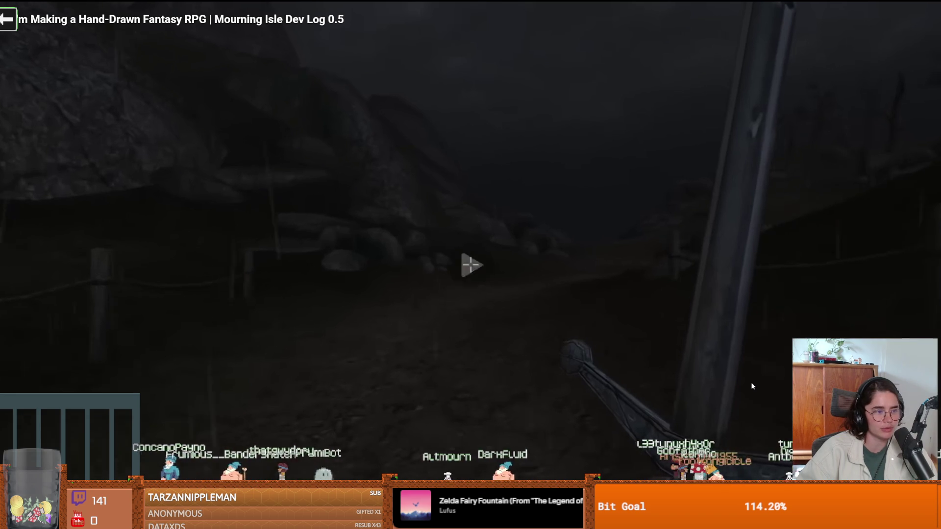
pyautogui.click(752, 387)
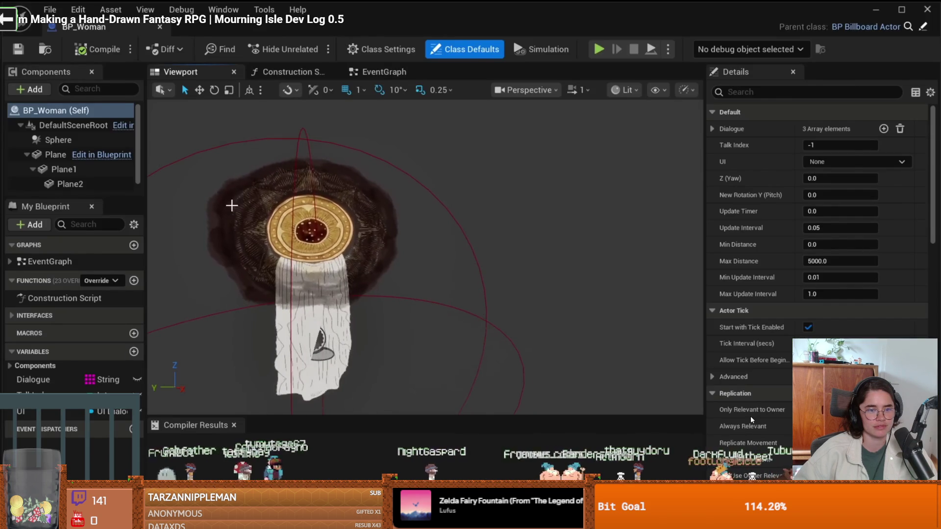
# Pause and resume the fullscreen devlog, letting it play on to the Patreon and Mourning Isle end card
pyautogui.click(737, 414)
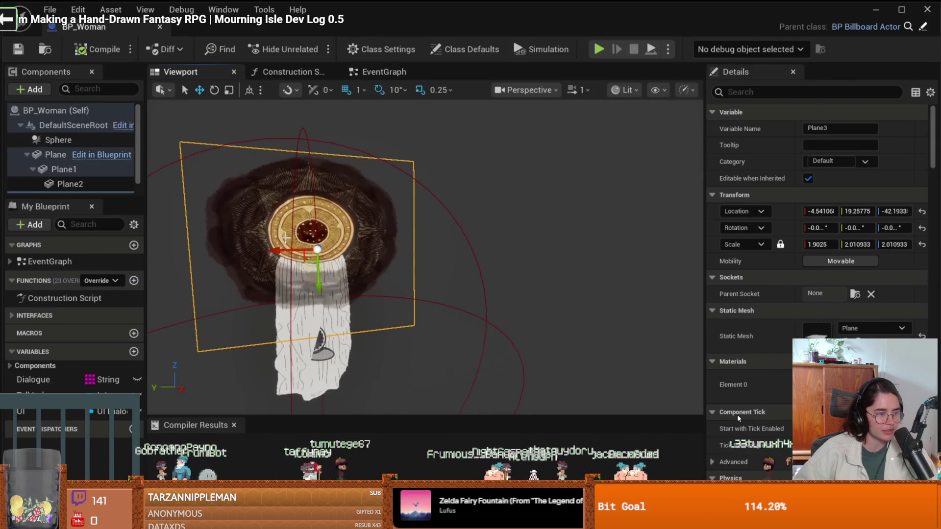
pyautogui.click(737, 415)
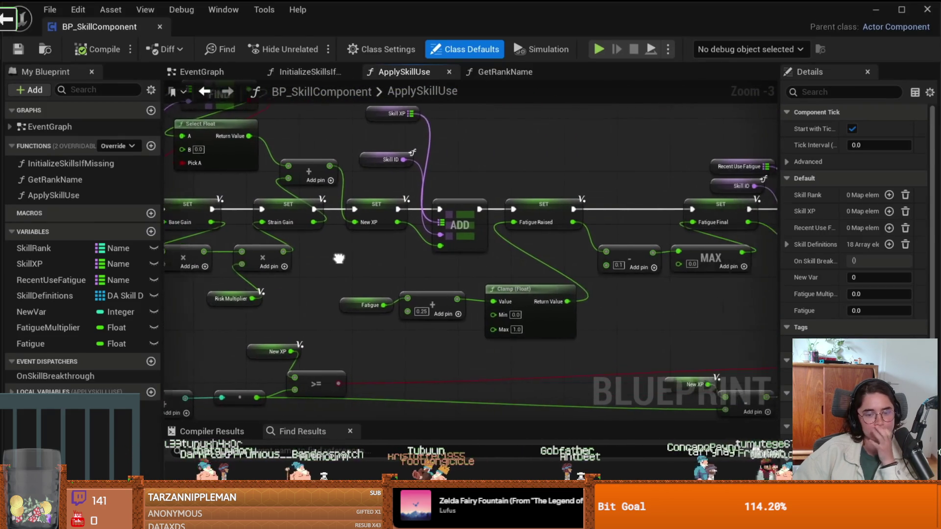
pyautogui.moveTo(691, 329)
pyautogui.mouseDown()
pyautogui.moveTo(363, 304)
pyautogui.moveTo(637, 327)
pyautogui.moveTo(487, 338)
pyautogui.mouseUp()
pyautogui.click(315, 72)
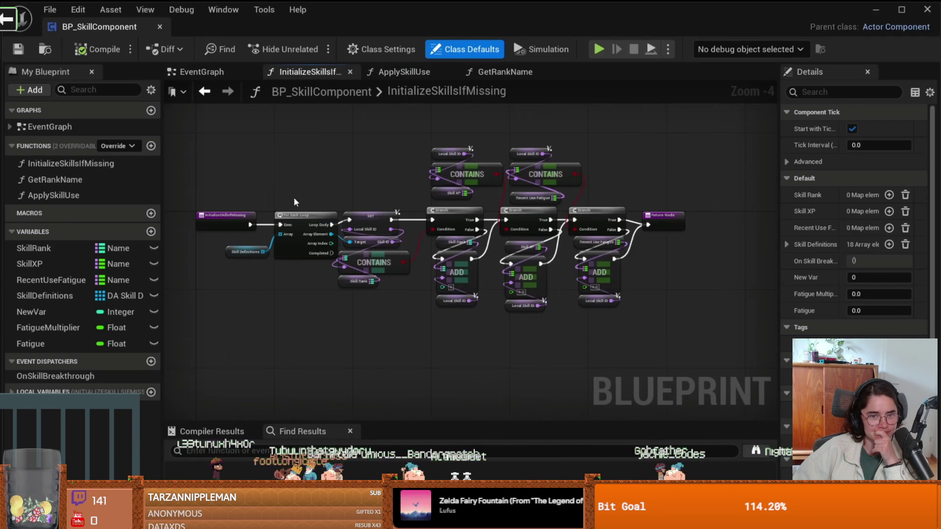
pyautogui.scroll(2, 203, 210)
pyautogui.moveTo(413, 175); pyautogui.dragTo(221, 181)
pyautogui.hotkey('alt', 'Tab')
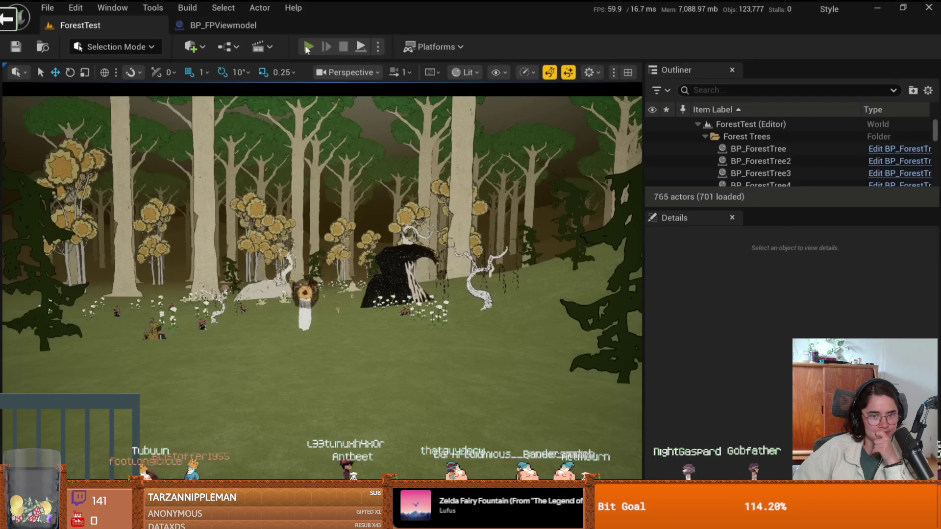
pyautogui.click(306, 46)
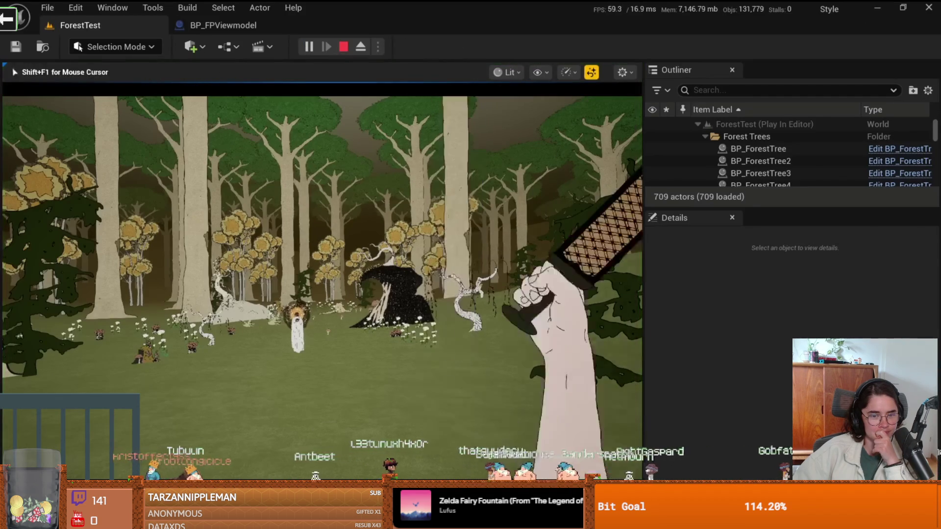
pyautogui.press('F11')
pyautogui.press('w')
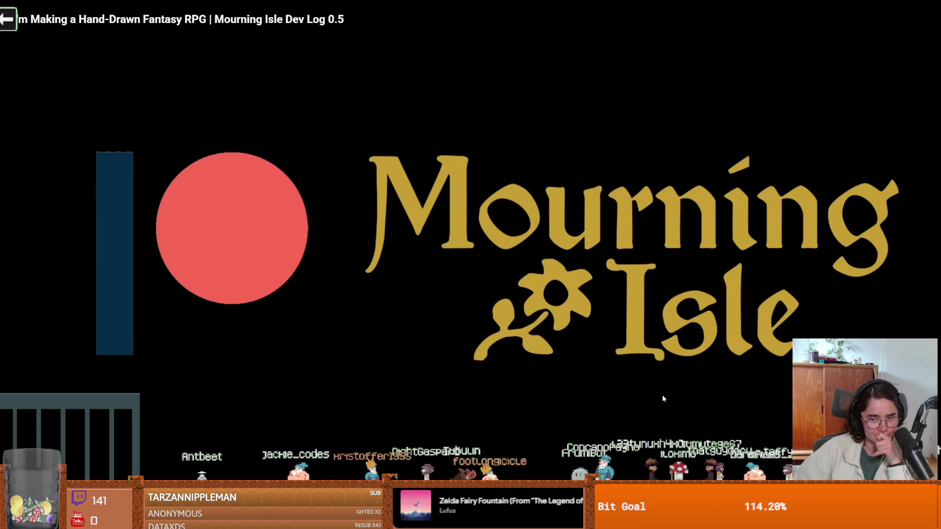
# Pause at the closing title card, exit fullscreen, read the expanded description, and resume the video
pyautogui.click(680, 411)
pyautogui.press('Escape')
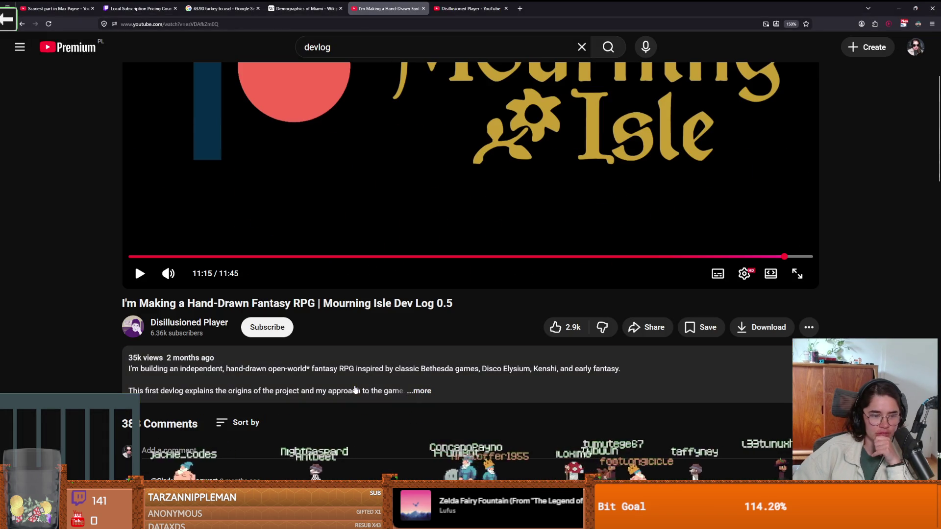
pyautogui.click(392, 387)
pyautogui.scroll(-5, 389, 352)
pyautogui.scroll(-1, 334, 398)
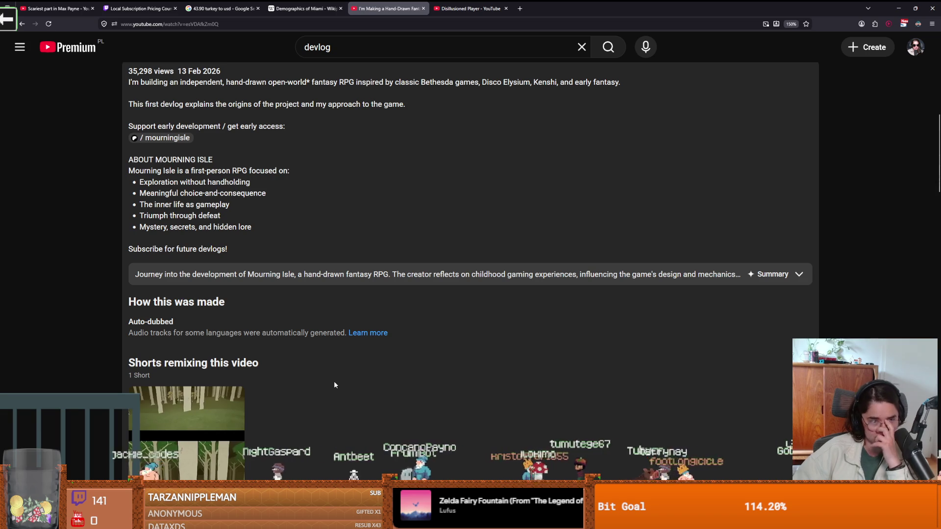
pyautogui.scroll(6, 335, 382)
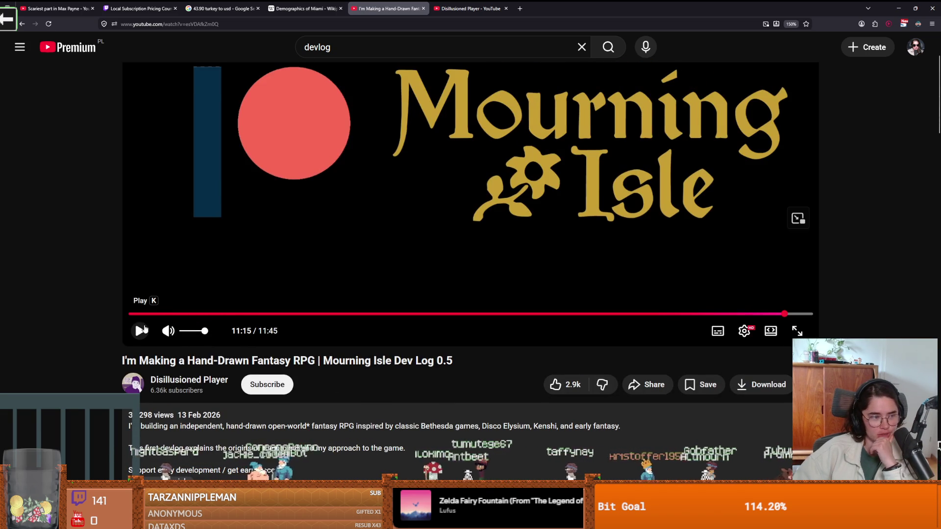
pyautogui.click(140, 330)
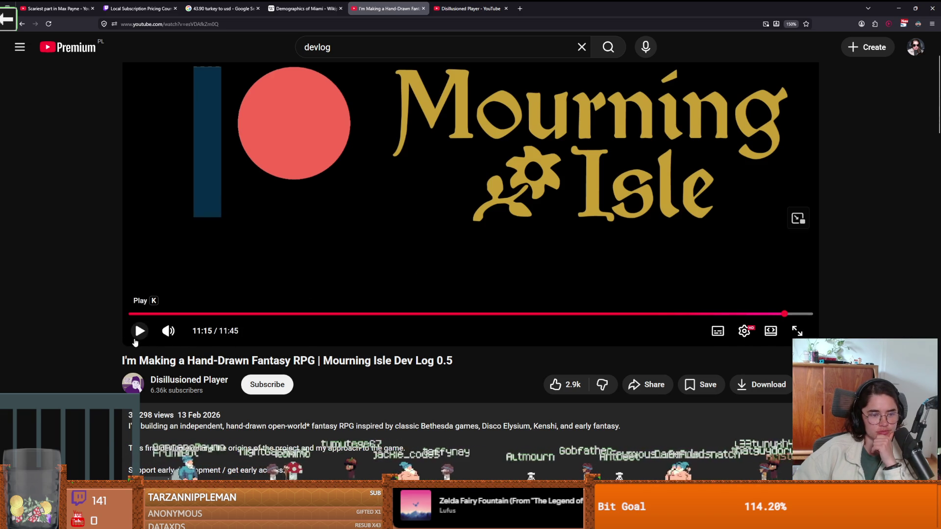
pyautogui.click(183, 381)
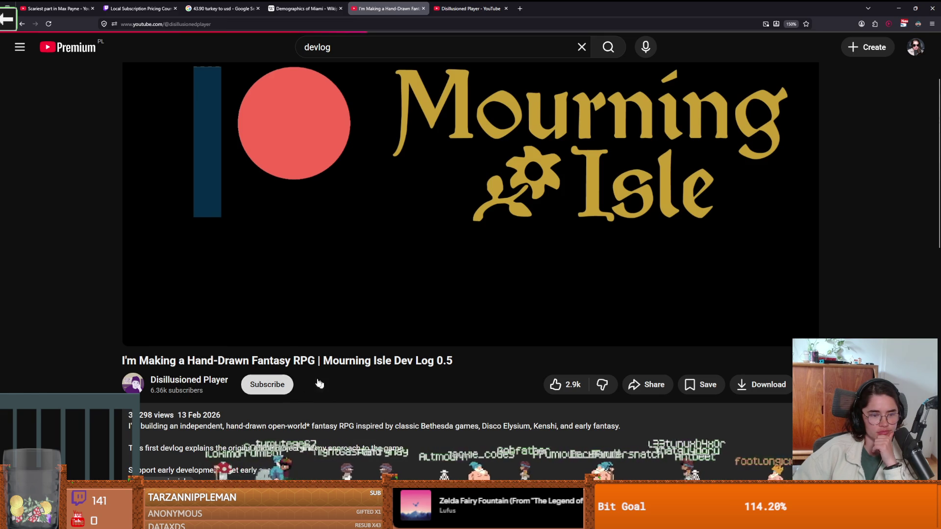
# On the Disillusioned Player channel, list all videos and open the top Dev Log #1 upload
pyautogui.scroll(-3, 237, 310)
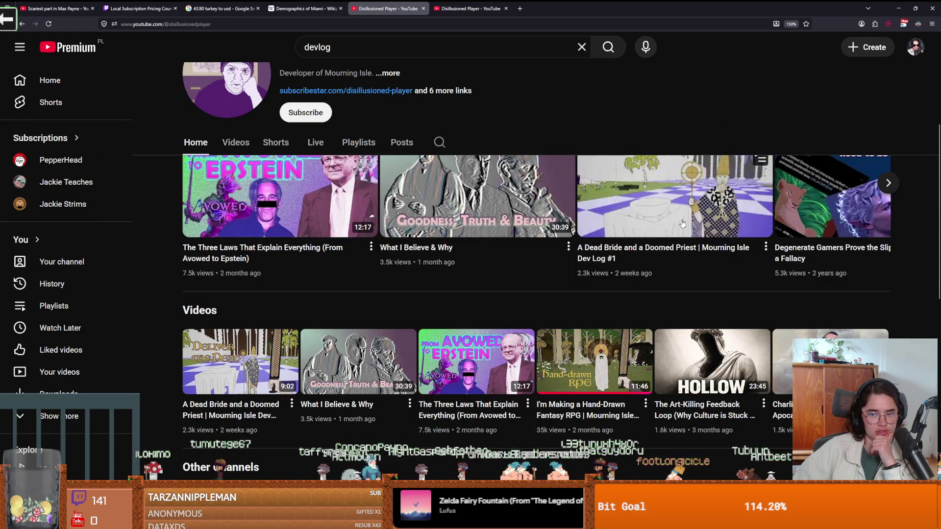
pyautogui.scroll(2, 258, 148)
pyautogui.click(235, 191)
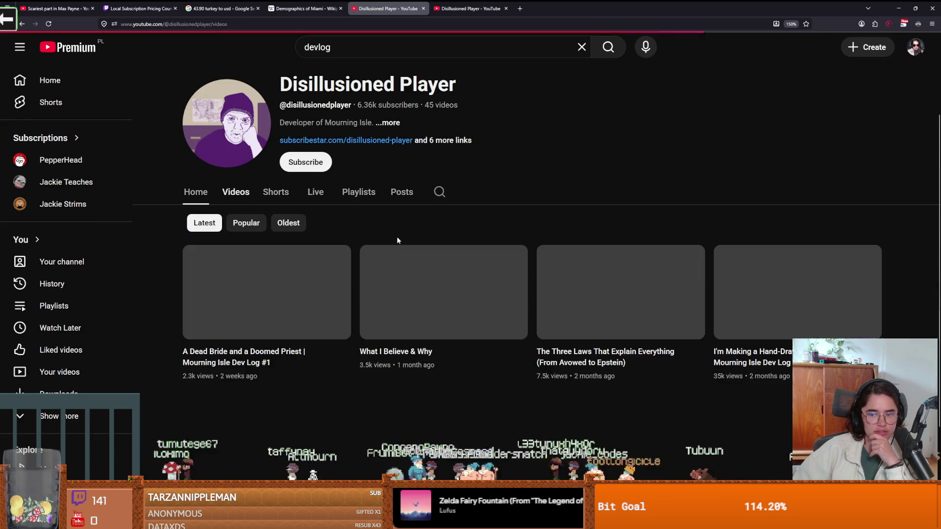
pyautogui.scroll(-3, 444, 298)
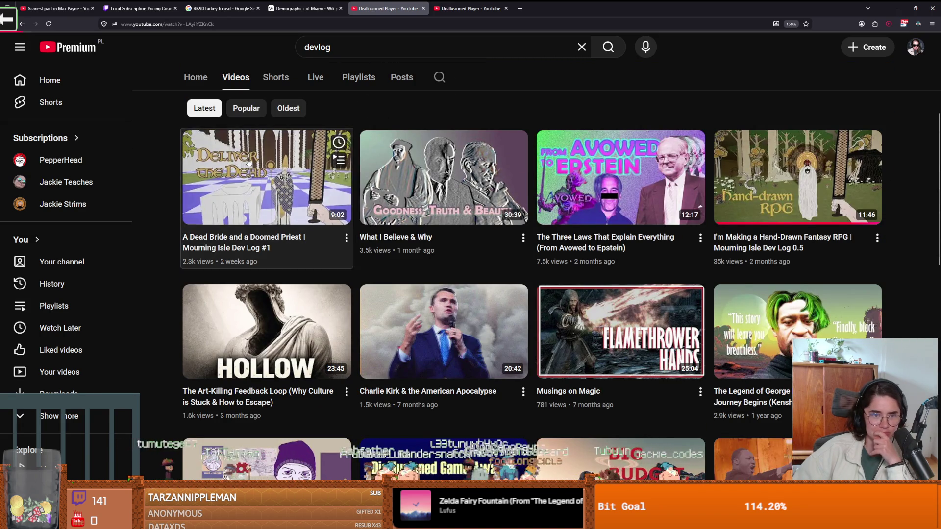
pyautogui.click(290, 200)
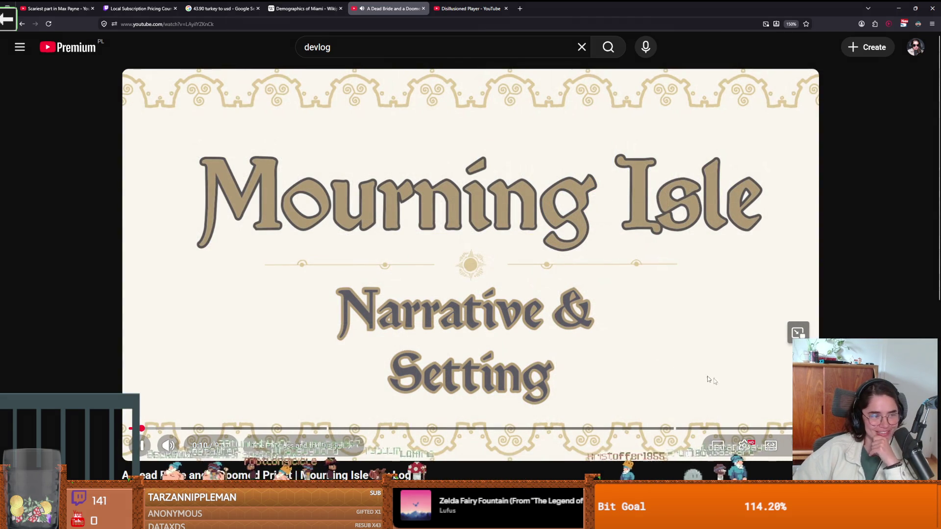
# Play Dev Log #1 fullscreen, scrub ahead on the timeline, then exit fullscreen back to Godot
pyautogui.scroll(-1, 789, 434)
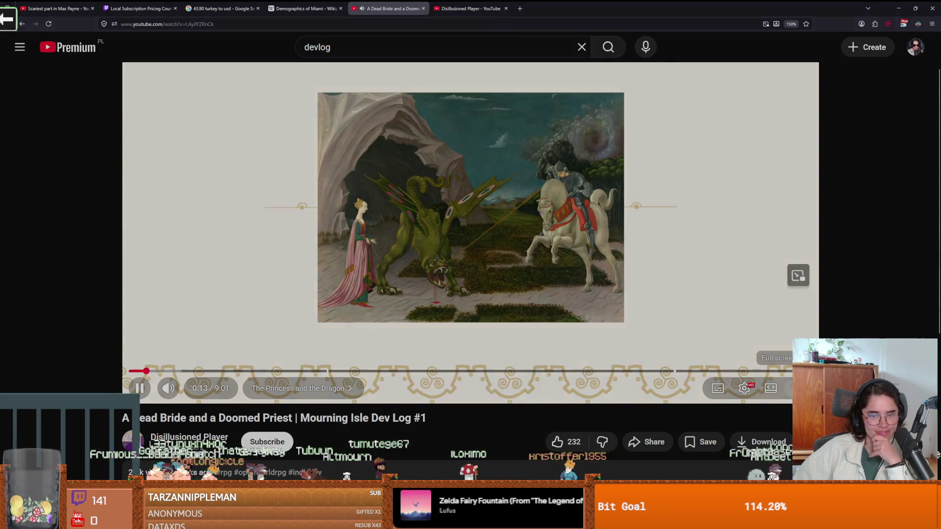
pyautogui.click(799, 388)
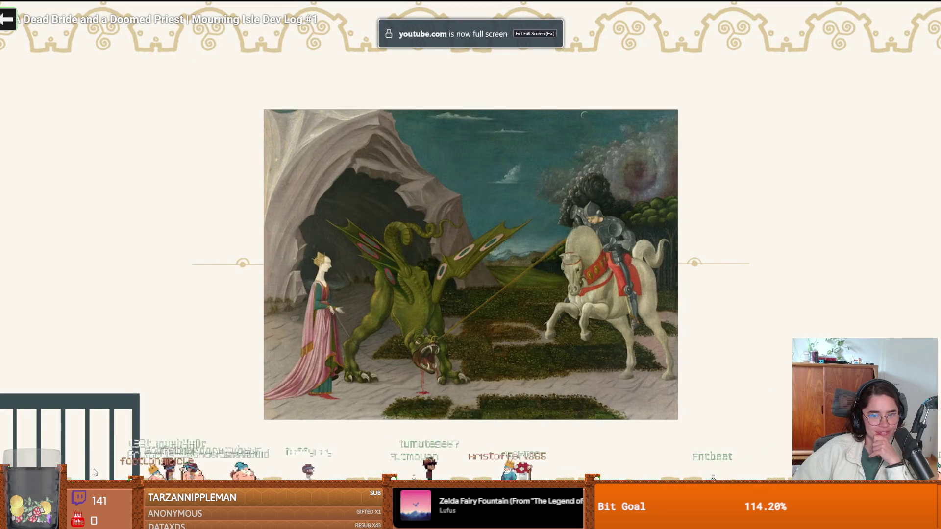
pyautogui.moveTo(74, 490); pyautogui.dragTo(357, 490)
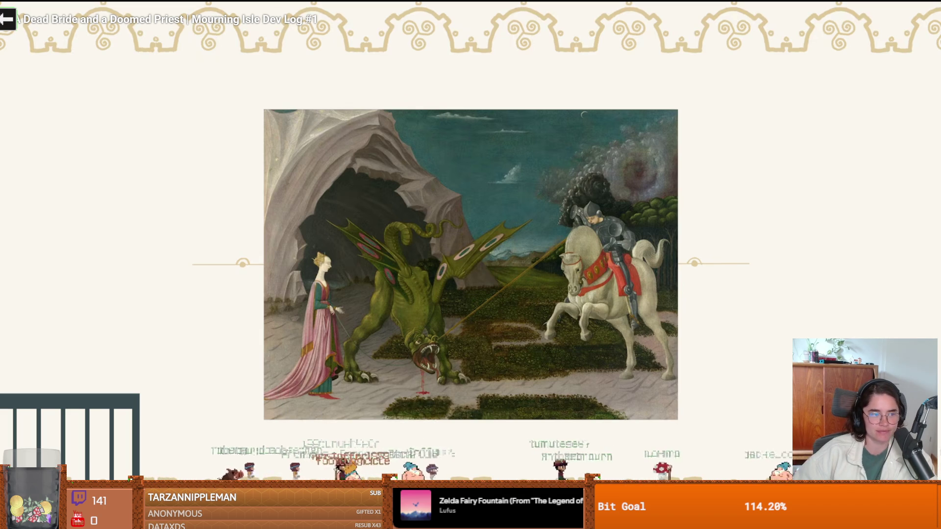
pyautogui.press('Escape')
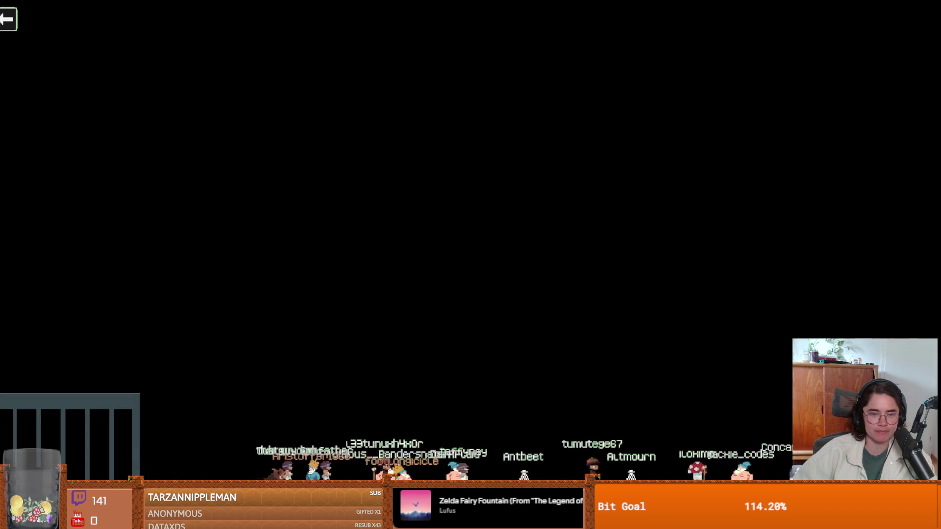
pyautogui.hotkey('alt', 'Tab')
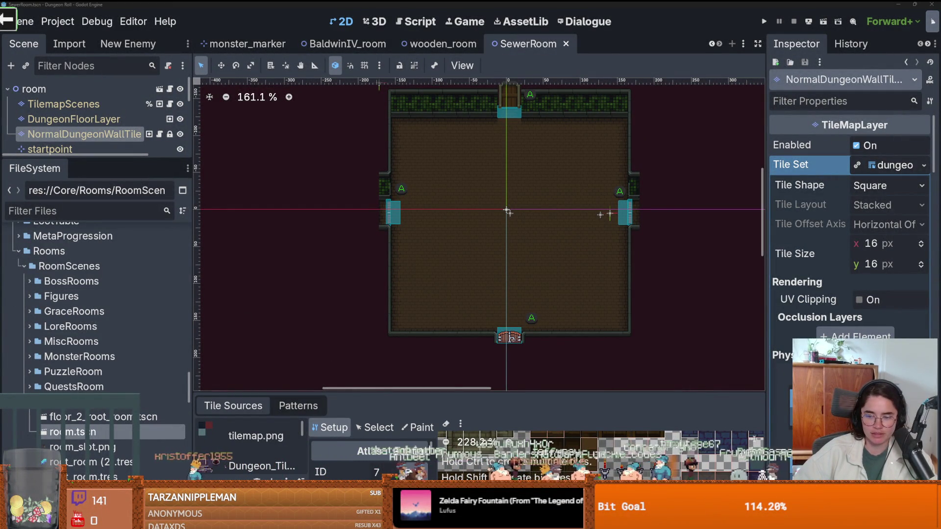
# Save the SewerRoom scene with Ctrl+S, saving again after scrolling around the editor
pyautogui.scroll(2, 435, 286)
pyautogui.hotkey('ctrl', 's')
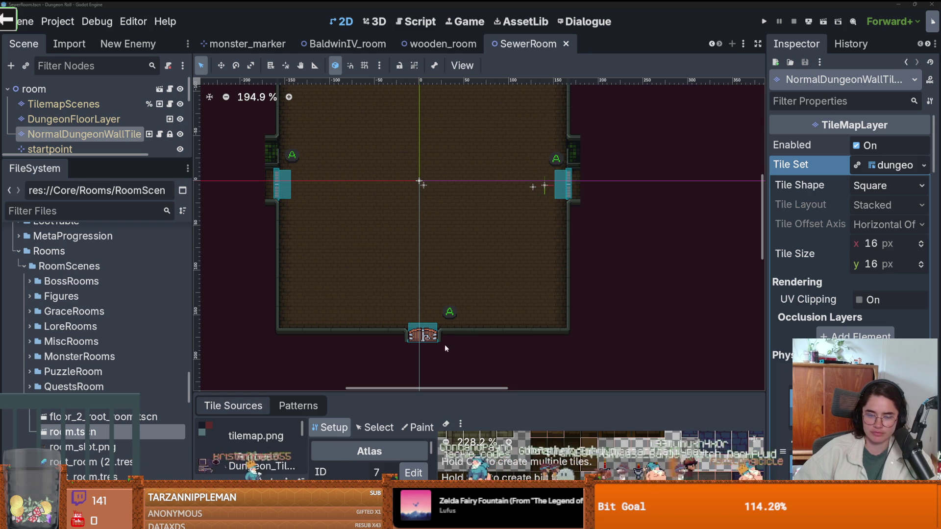
pyautogui.scroll(1, 411, 311)
pyautogui.scroll(-2, 431, 328)
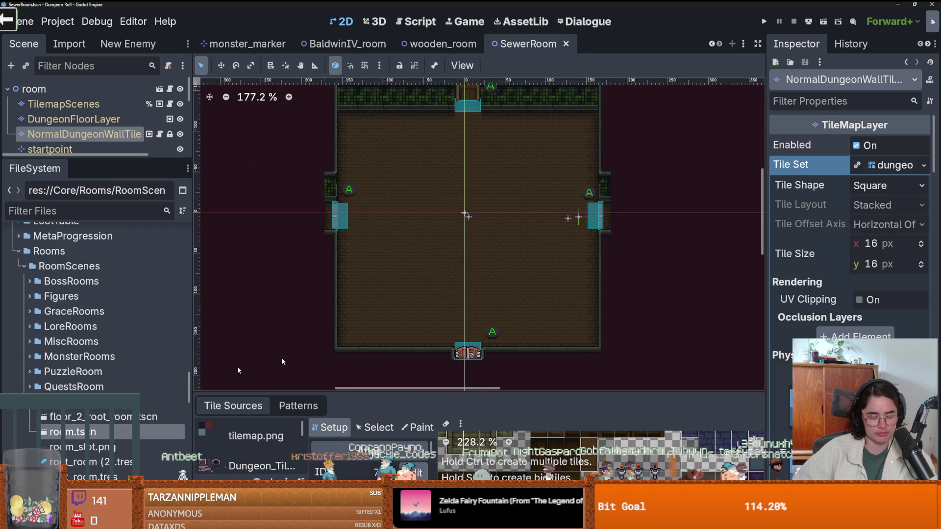
pyautogui.hotkey('ctrl', 's')
pyautogui.scroll(-1, 437, 303)
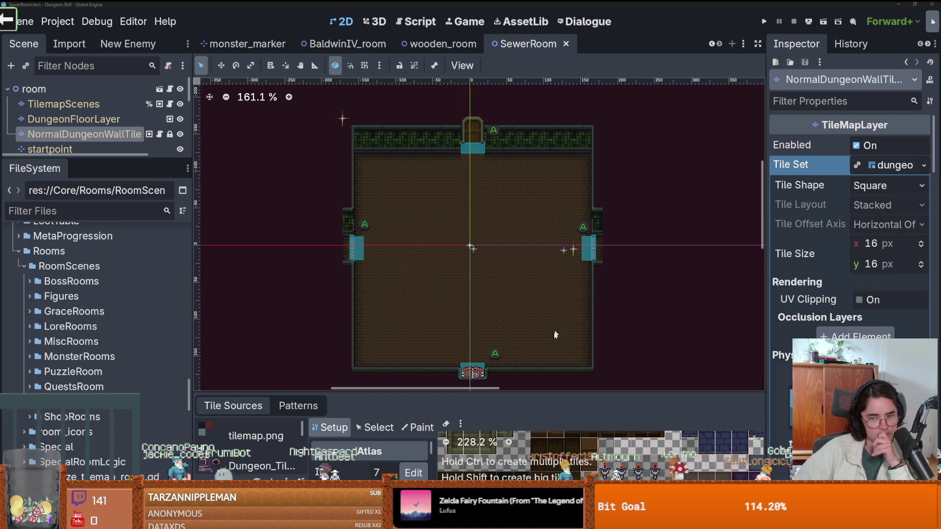
pyautogui.scroll(3, 392, 264)
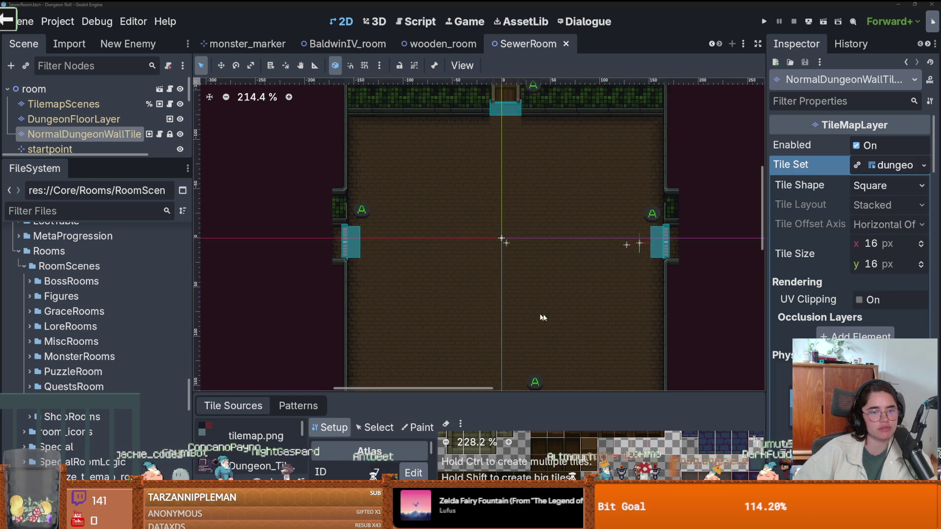
pyautogui.scroll(-3, 447, 218)
pyautogui.scroll(2, 483, 252)
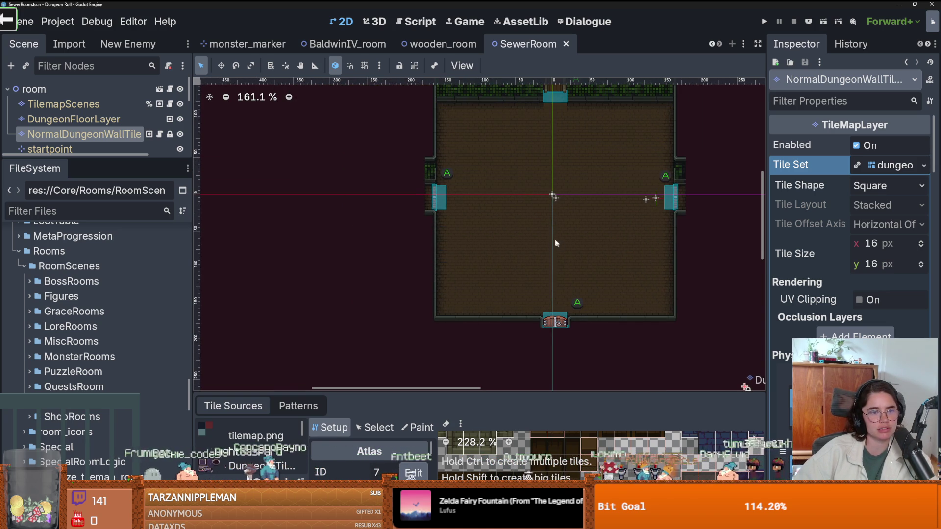
pyautogui.scroll(4, 499, 301)
pyautogui.scroll(-4, 427, 254)
pyautogui.scroll(-1, 295, 275)
pyautogui.hscroll(-3, 296, 276)
# Expand the Scene dock to show every node, inspect the room's bottom wall, and save
pyautogui.moveTo(108, 158); pyautogui.dragTo(108, 429)
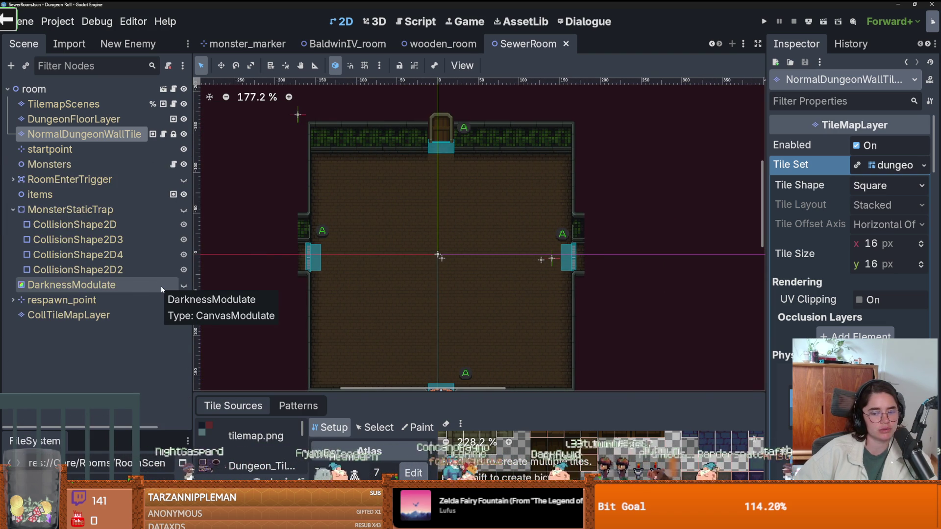
pyautogui.scroll(1, 463, 306)
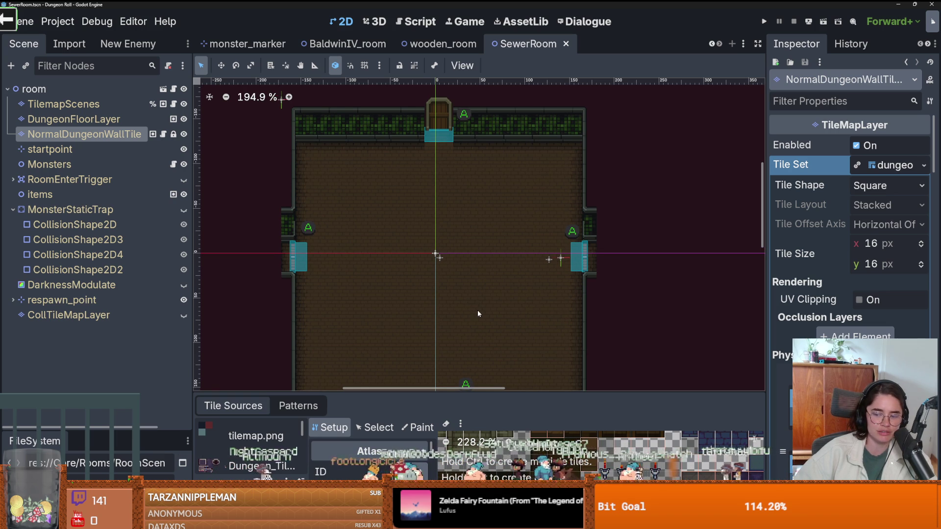
pyautogui.moveTo(388, 299)
pyautogui.mouseDown()
pyautogui.moveTo(376, 216)
pyautogui.moveTo(376, 250)
pyautogui.moveTo(396, 266)
pyautogui.moveTo(425, 268)
pyautogui.mouseUp()
pyautogui.scroll(-1, 377, 217)
pyautogui.scroll(1, 375, 248)
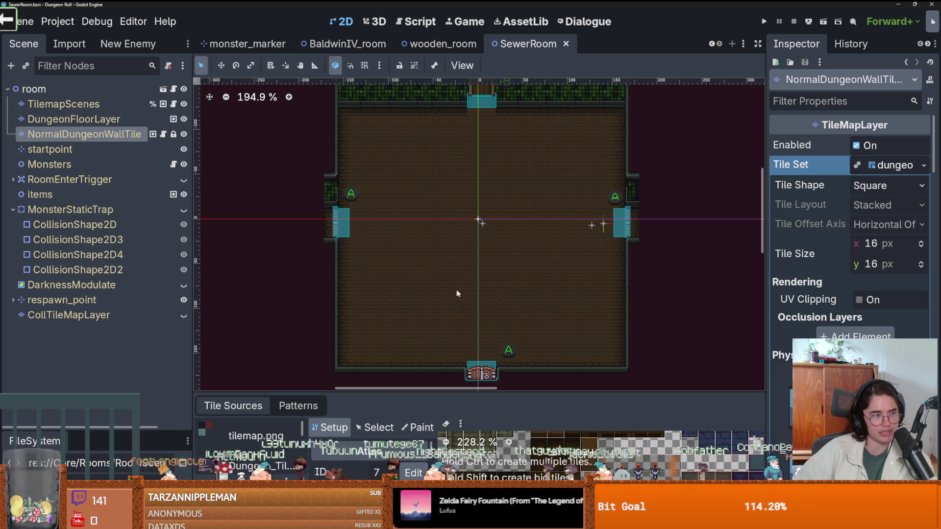
pyautogui.scroll(3, 431, 276)
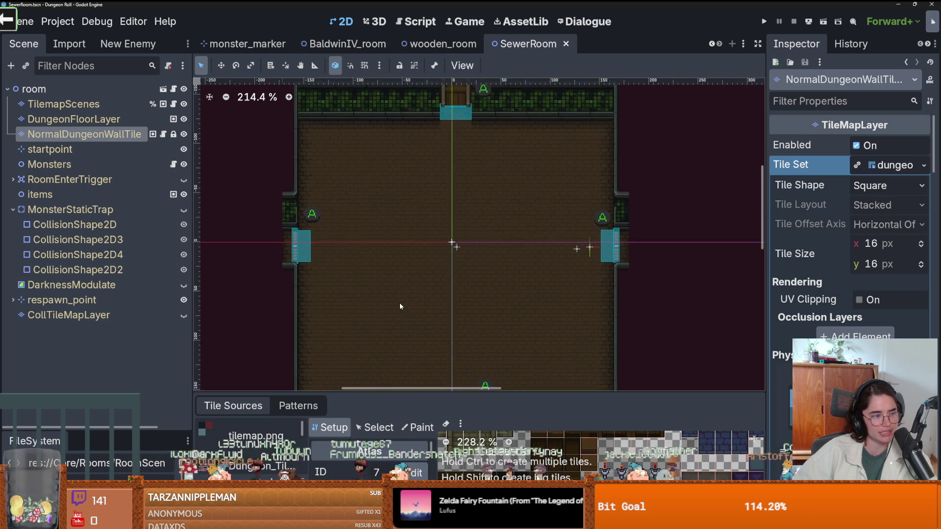
pyautogui.scroll(-2, 434, 302)
pyautogui.scroll(-1, 434, 302)
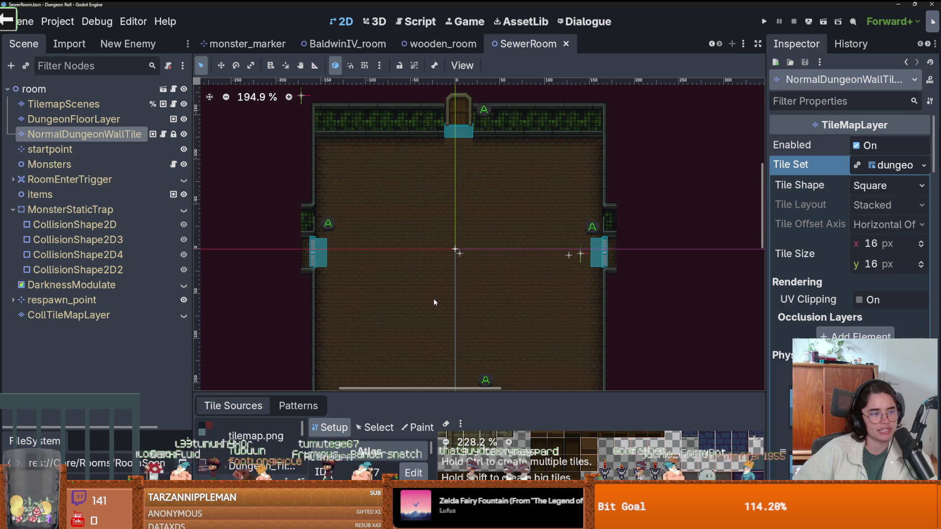
pyautogui.scroll(-1, 451, 295)
pyautogui.hotkey('ctrl', 's')
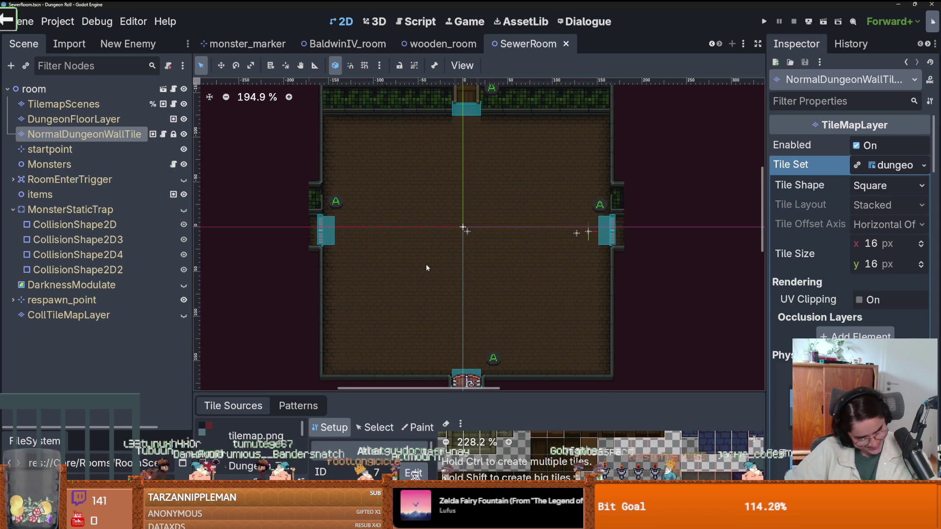
# Drag the dock splitter back up to restore the FileSystem file tree
pyautogui.scroll(2, 428, 267)
pyautogui.scroll(-2, 491, 304)
pyautogui.scroll(5, 492, 304)
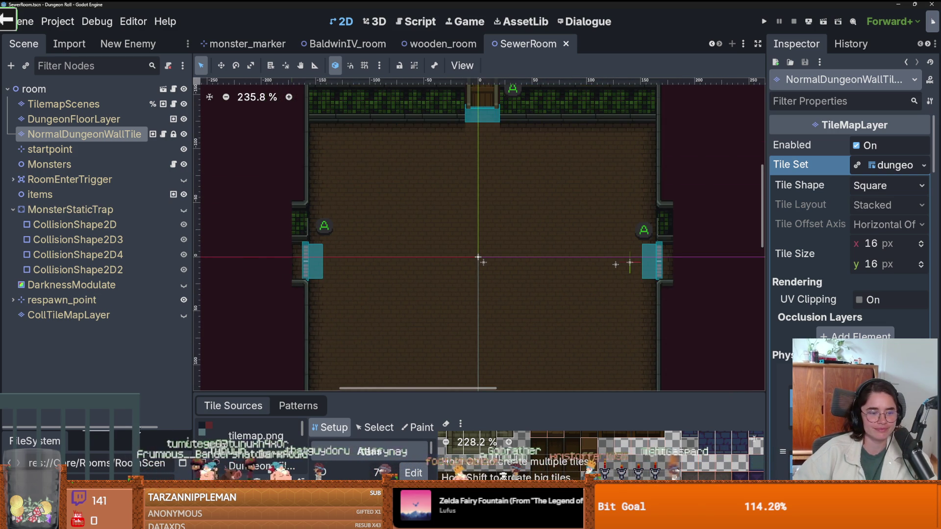
pyautogui.moveTo(139, 430); pyautogui.dragTo(138, 191)
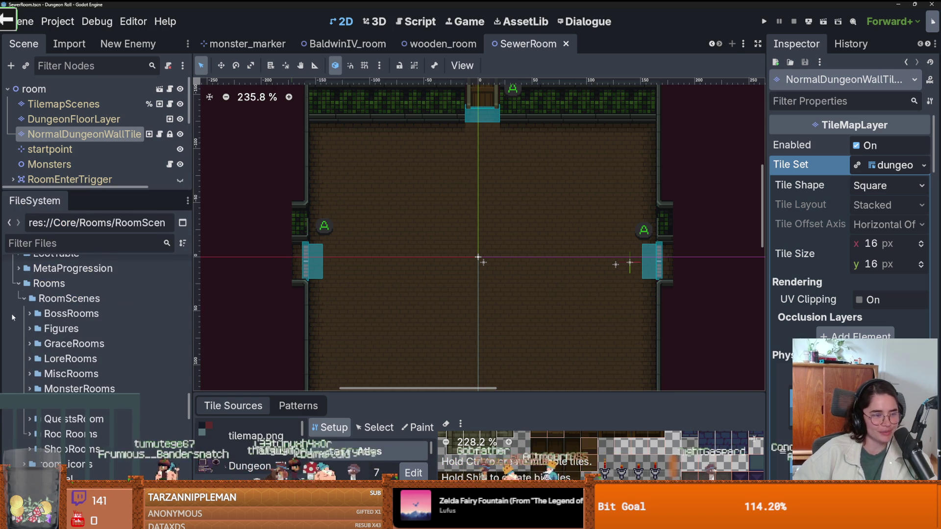
# Collapse the Rooms folder so the Tiles > Destroyable scenes like barrel.tscn show, nudging the room view
pyautogui.scroll(2, 75, 314)
pyautogui.scroll(-2, 75, 314)
pyautogui.scroll(2, 75, 314)
pyautogui.doubleClick(75, 314)
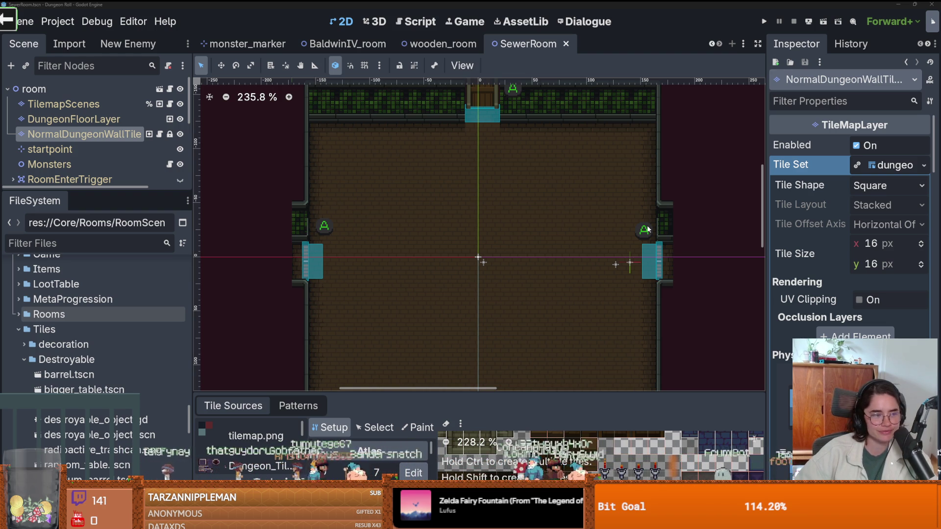
pyautogui.moveTo(420, 222); pyautogui.dragTo(435, 232)
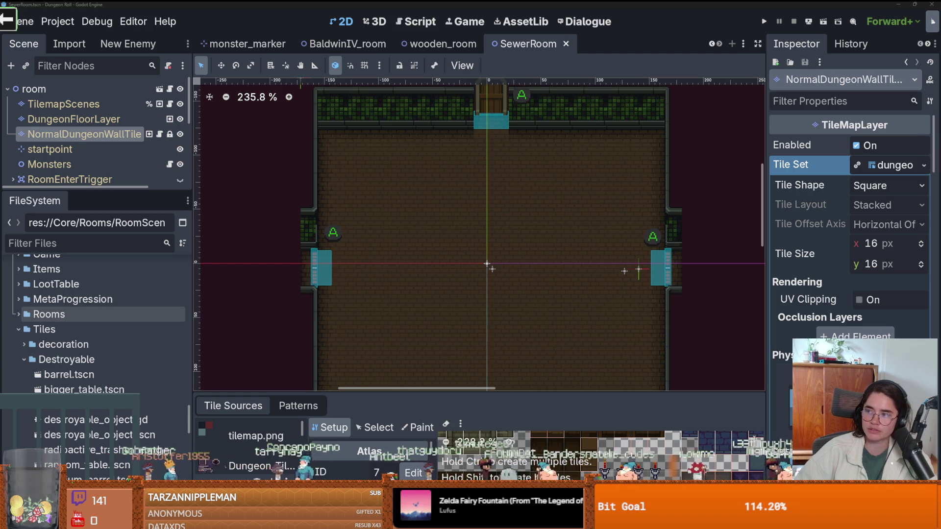
pyautogui.hotkey('alt', 'Tab')
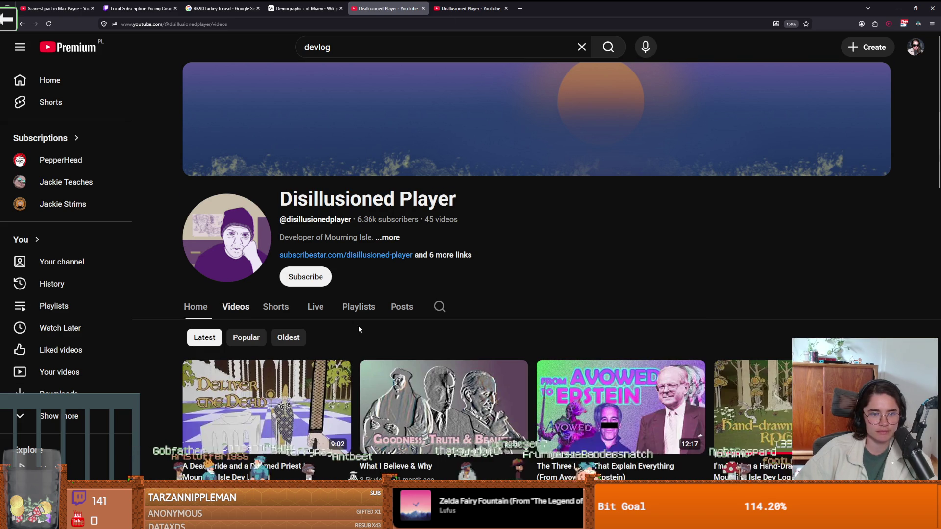
pyautogui.scroll(-6, 397, 346)
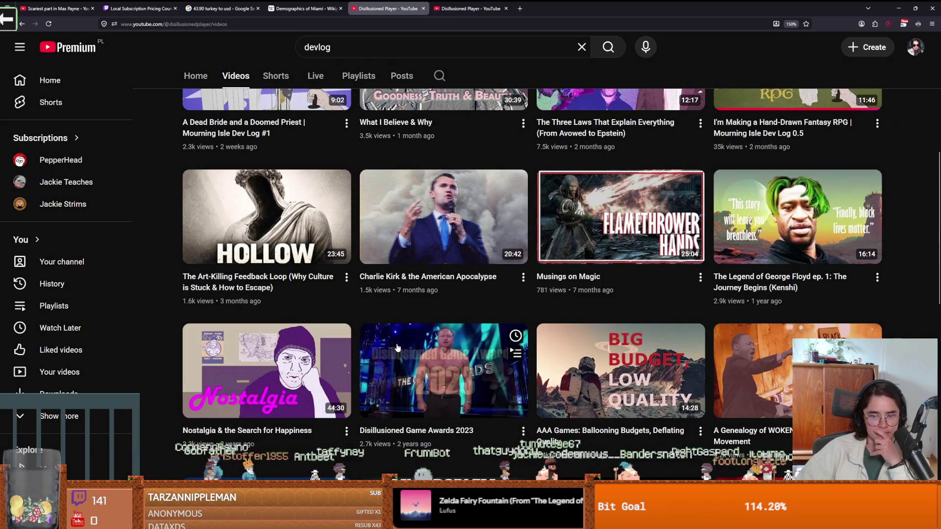
pyautogui.scroll(-2, 397, 346)
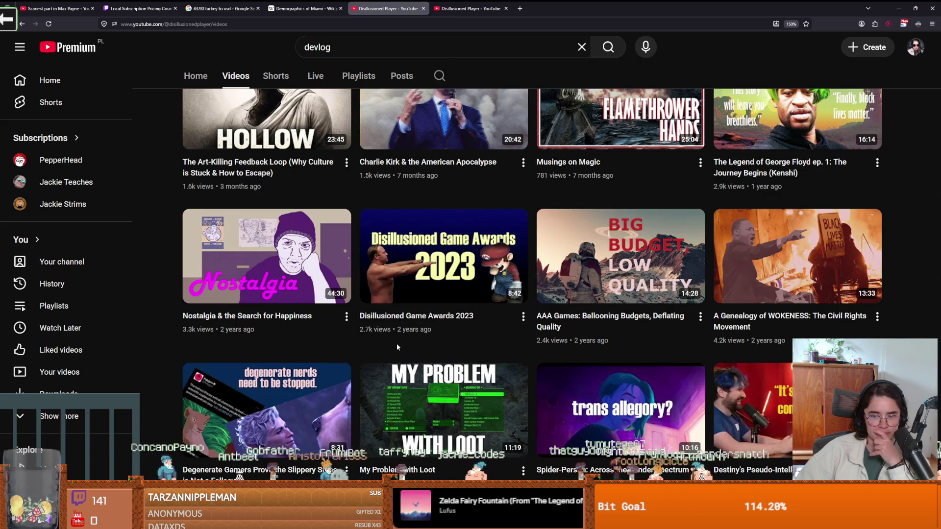
pyautogui.scroll(-4, 397, 347)
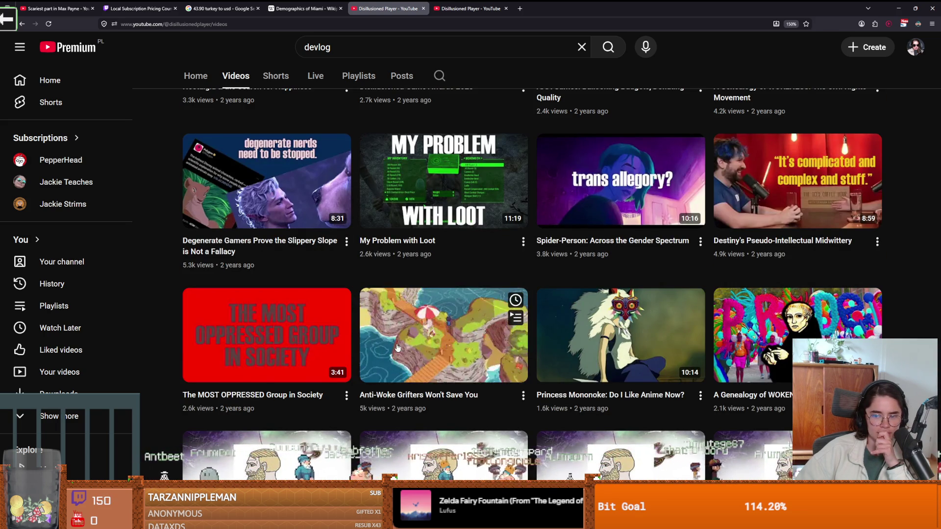
pyautogui.scroll(-1, 397, 347)
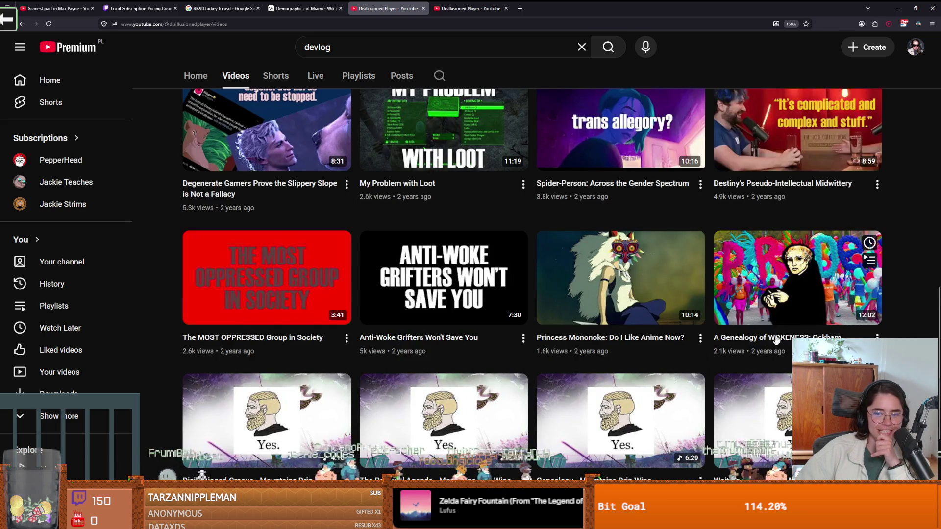
pyautogui.scroll(-4, 538, 348)
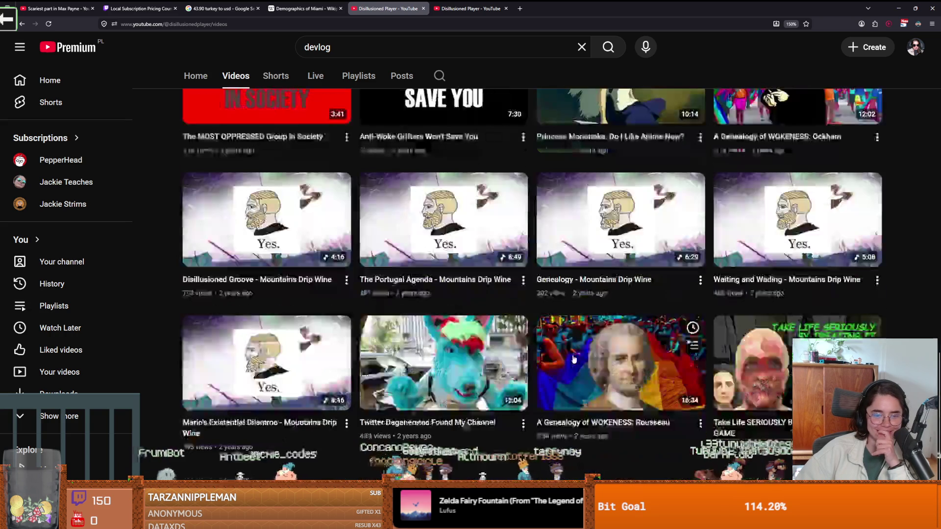
pyautogui.scroll(-3, 513, 343)
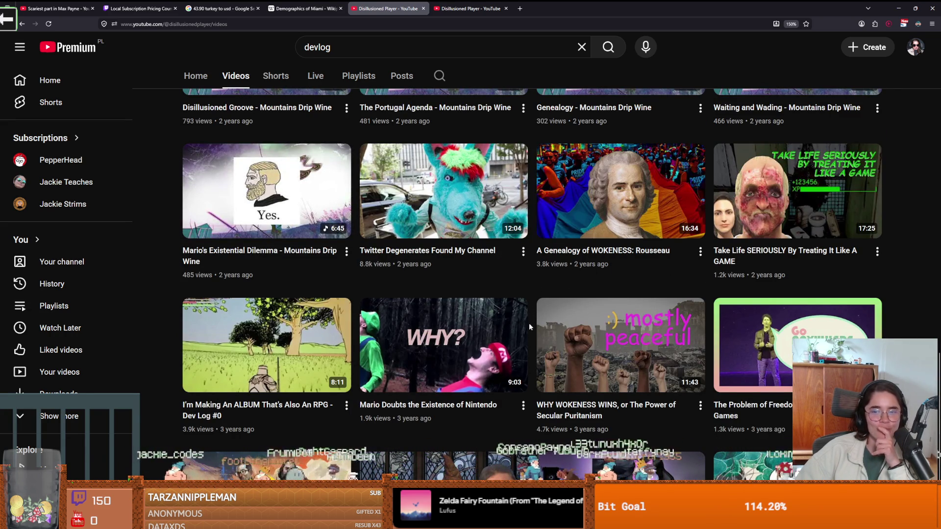
pyautogui.scroll(-2, 537, 337)
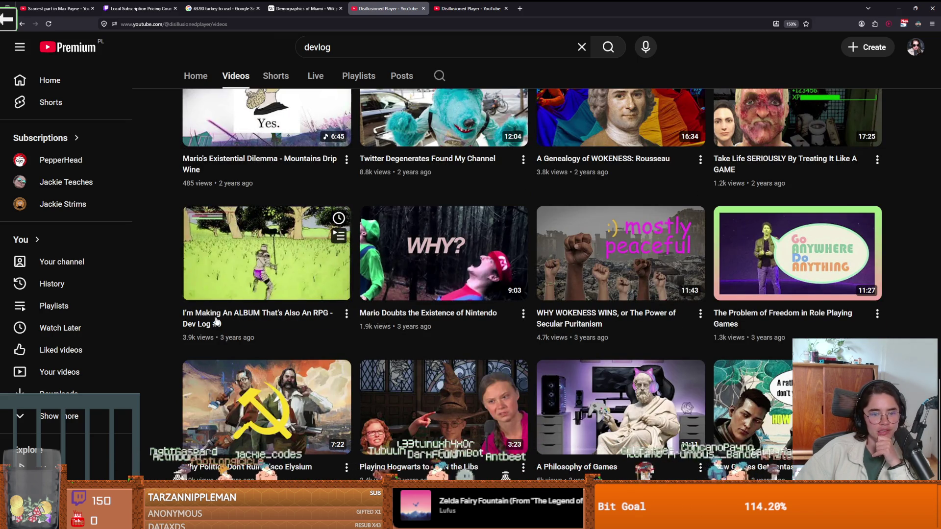
pyautogui.scroll(1, 214, 321)
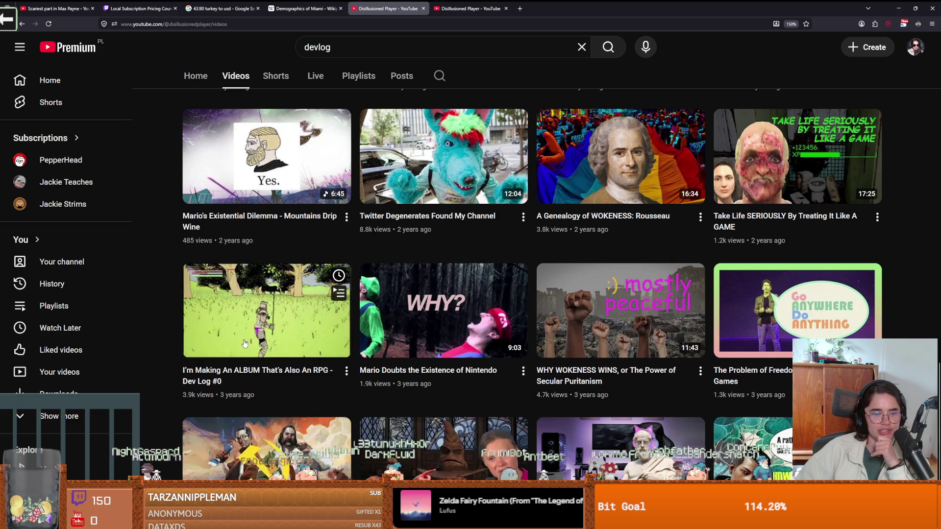
pyautogui.scroll(2, 283, 377)
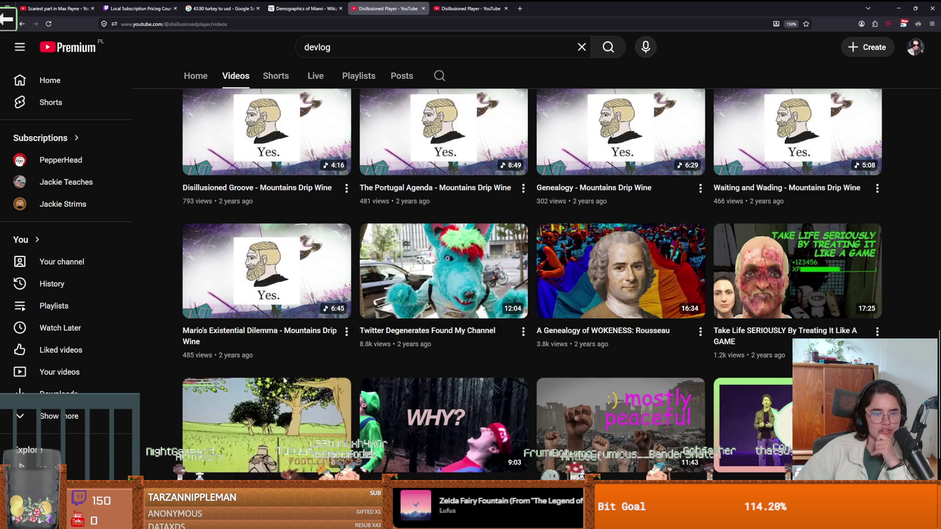
pyautogui.scroll(4, 273, 381)
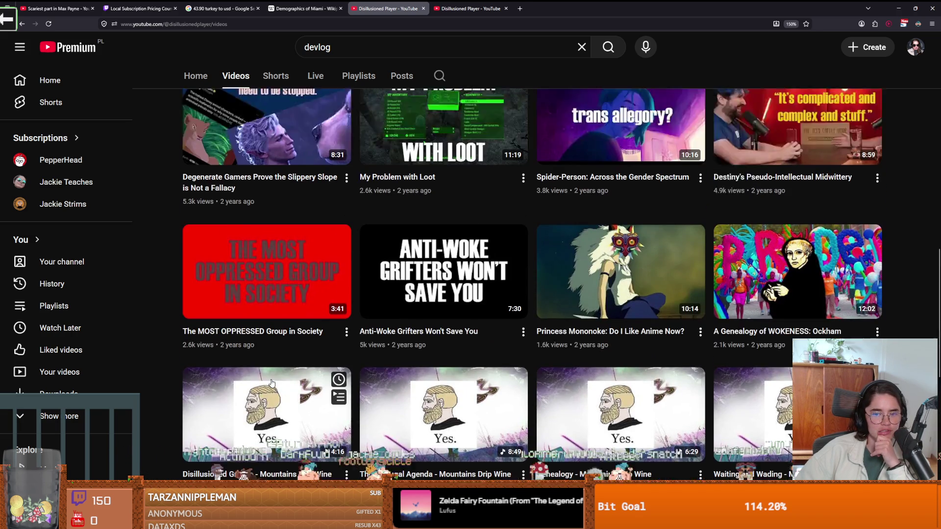
pyautogui.scroll(2, 272, 382)
pyautogui.scroll(2, 272, 382)
pyautogui.scroll(-9, 270, 378)
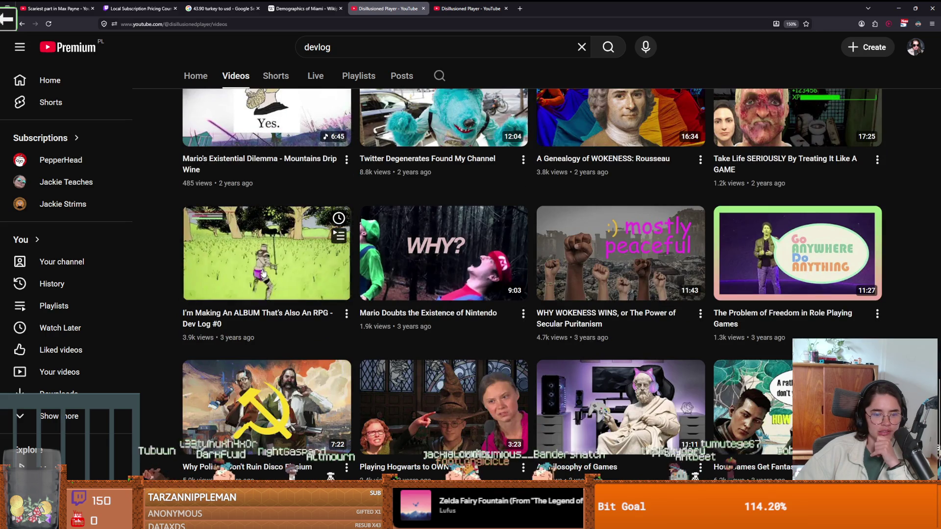
pyautogui.click(264, 263)
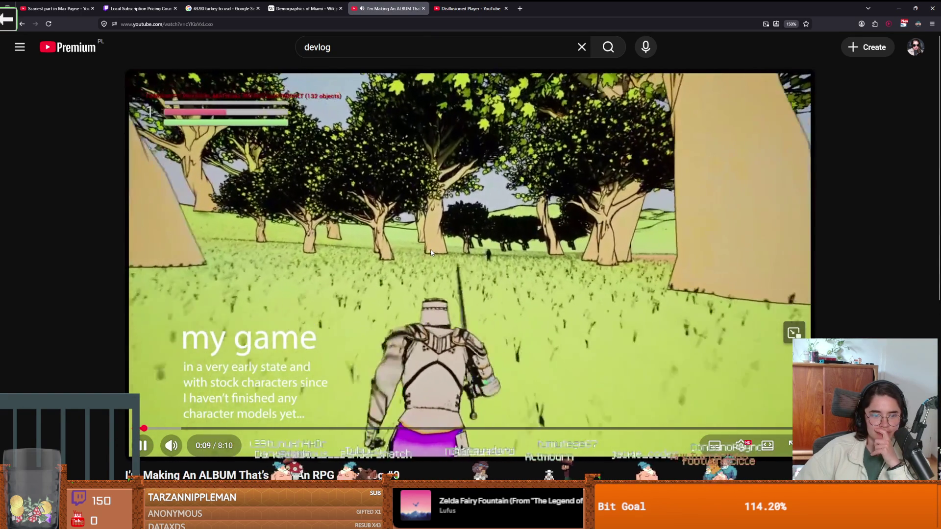
# Expand and read the full description of the Dev Log #0 video
pyautogui.scroll(-2, 351, 349)
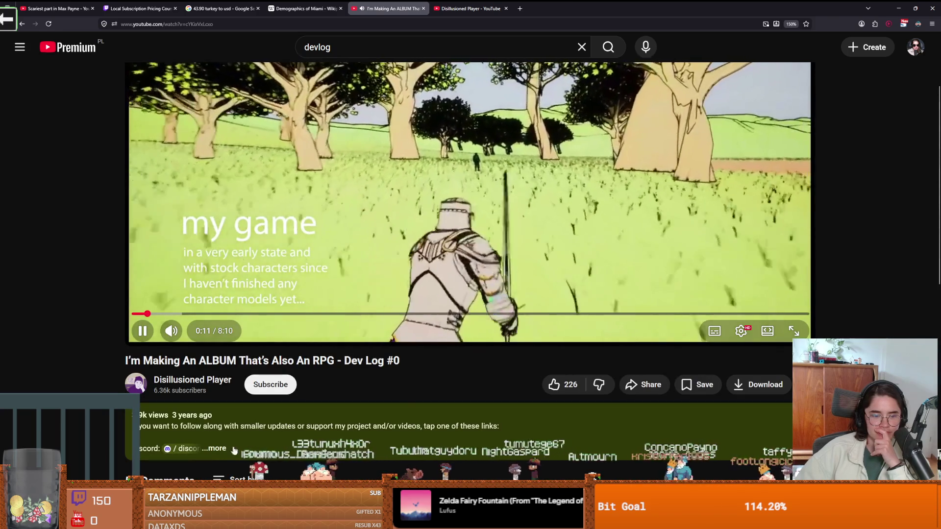
pyautogui.click(224, 450)
pyautogui.scroll(-4, 270, 441)
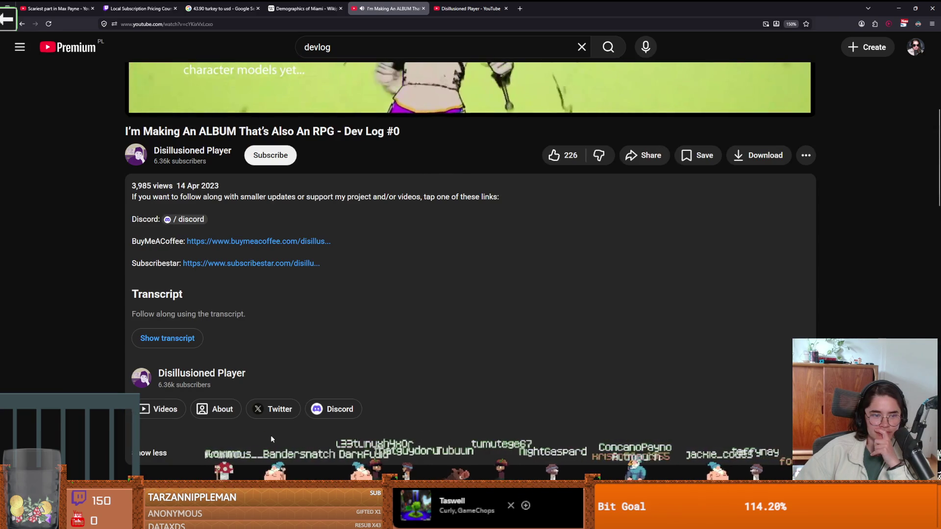
pyautogui.scroll(-5, 269, 439)
pyautogui.scroll(4, 274, 432)
pyautogui.scroll(6, 275, 432)
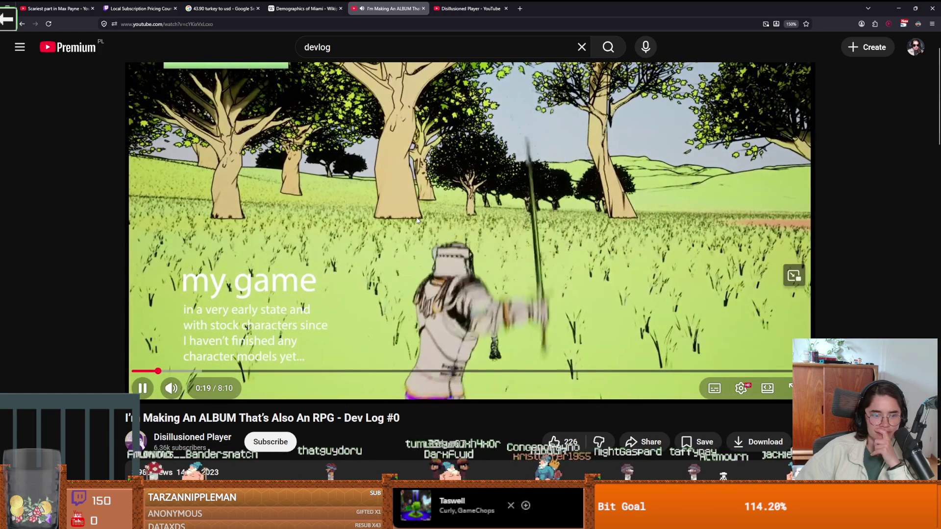
# Skip Dev Log #0 ahead to about 5:37, pause at 5:42, and return to Godot
pyautogui.click(451, 371)
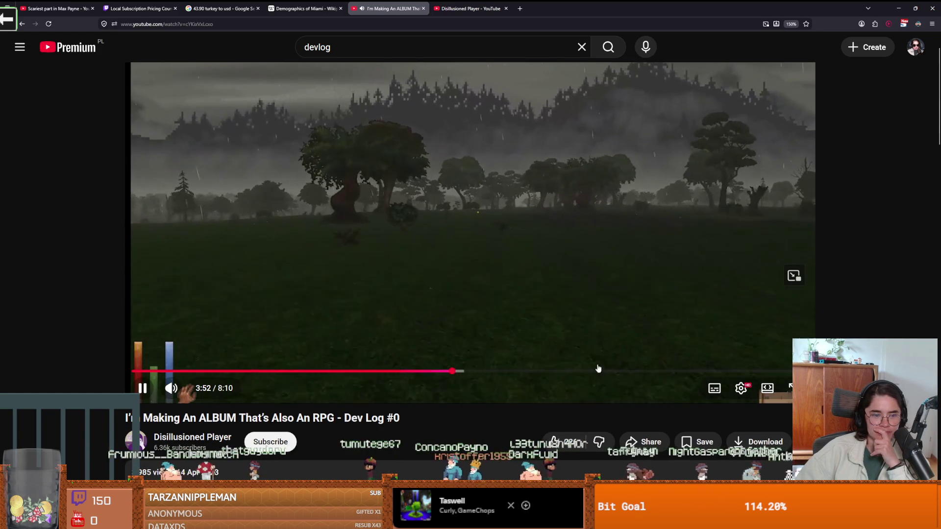
pyautogui.click(598, 371)
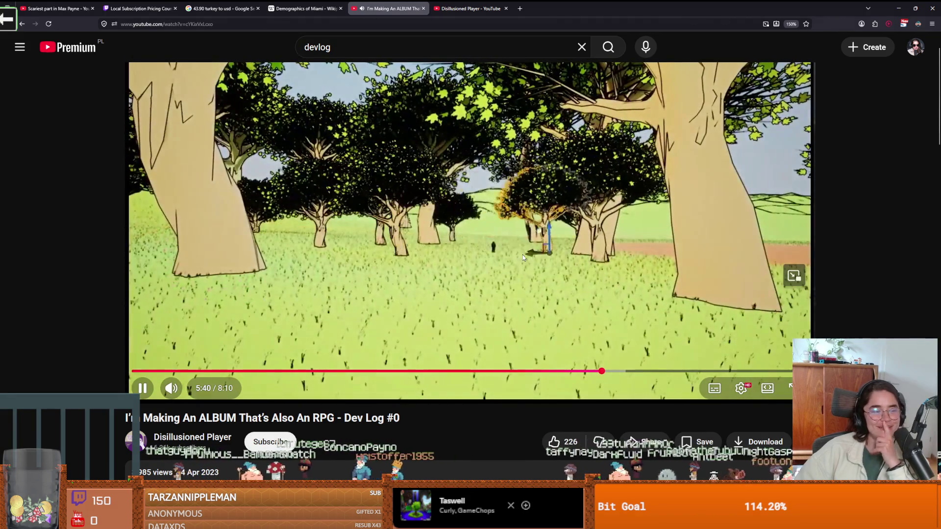
pyautogui.click(517, 221)
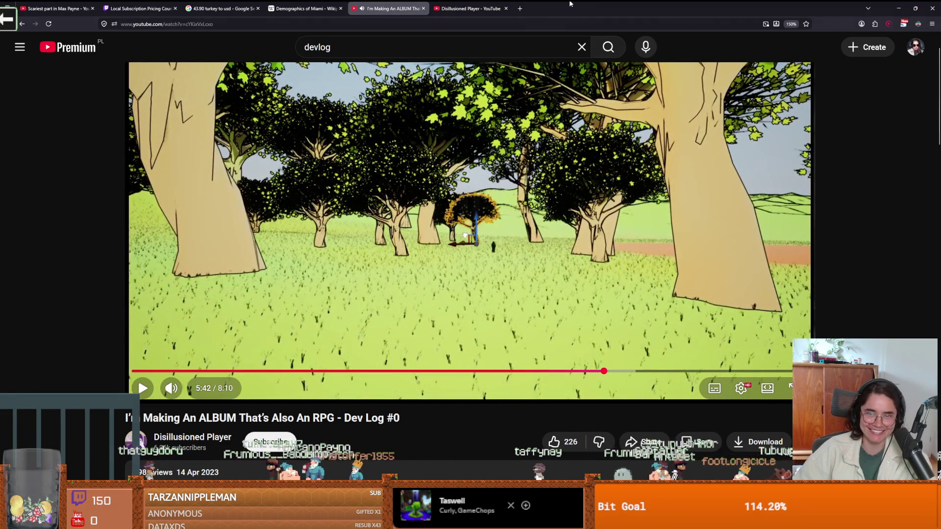
pyautogui.hotkey('alt', 'Tab')
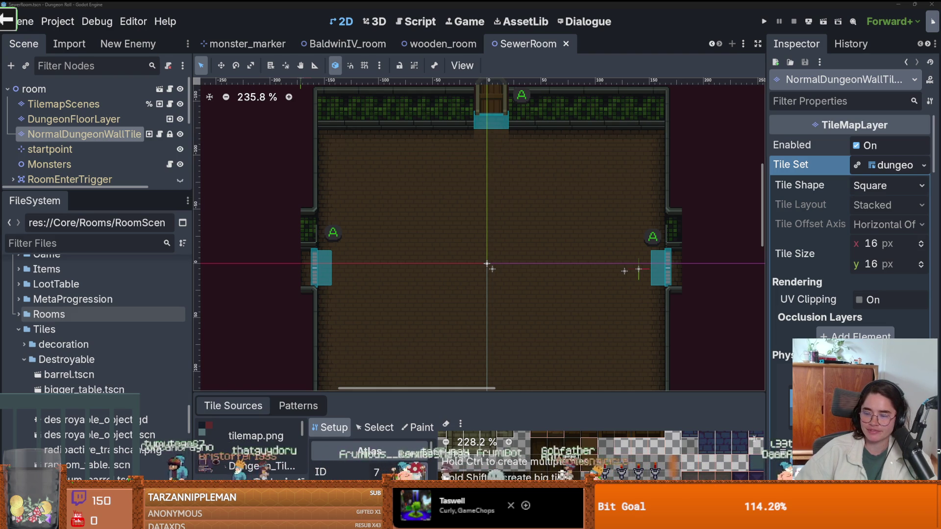
# Pan the room fully into view, collapse the MonsterStaticTrap branch, and save the scene
pyautogui.moveTo(453, 260); pyautogui.dragTo(381, 183)
pyautogui.hotkey('ctrl', 's')
pyautogui.scroll(1, 381, 183)
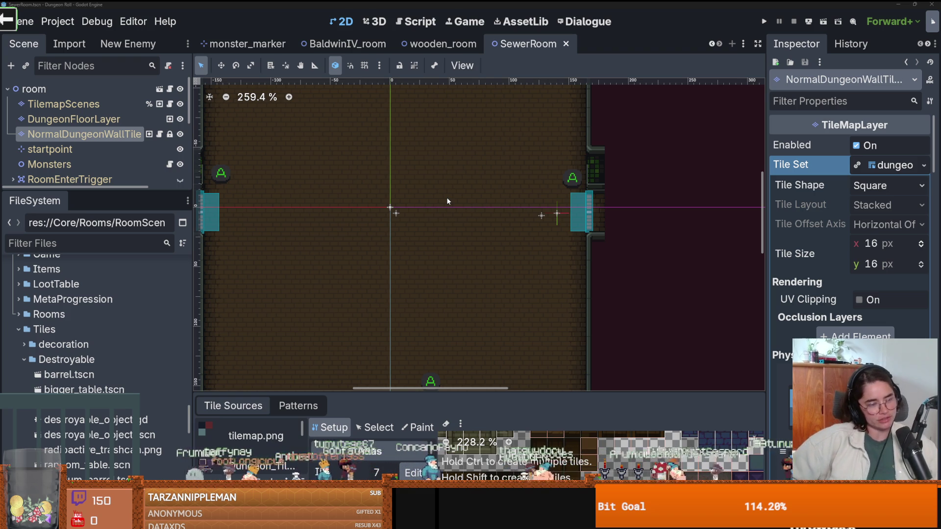
pyautogui.moveTo(337, 229); pyautogui.dragTo(367, 202)
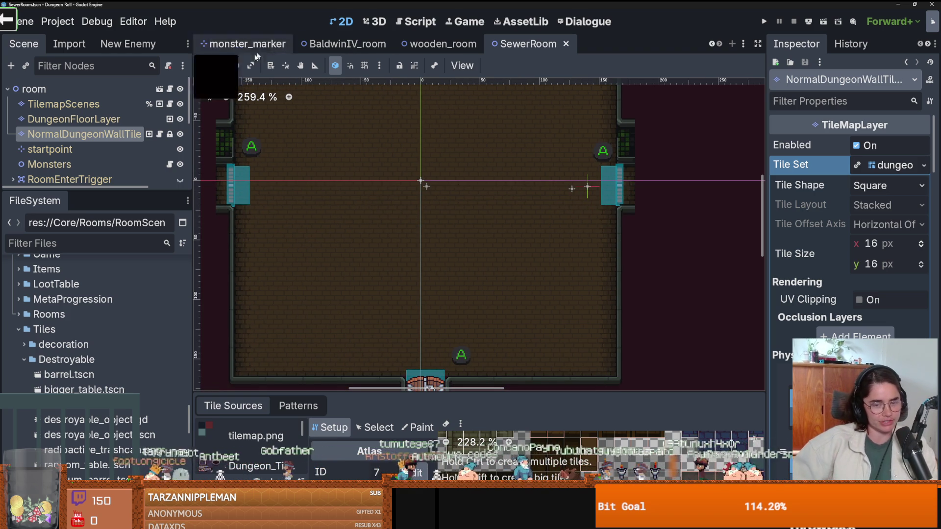
pyautogui.hotkey('ctrl', 's')
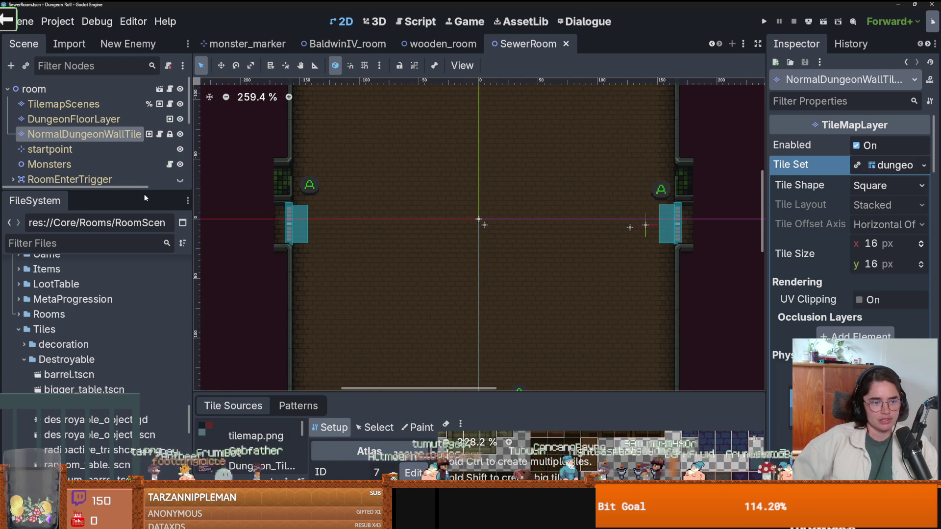
pyautogui.moveTo(147, 196); pyautogui.dragTo(147, 289)
pyautogui.click(13, 209)
pyautogui.hotkey('ctrl', 's')
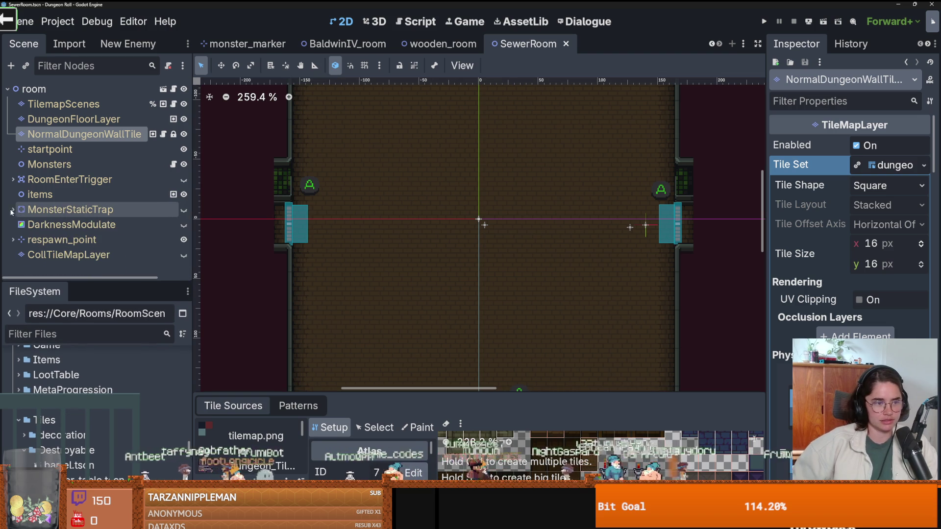
pyautogui.scroll(-2, 203, 214)
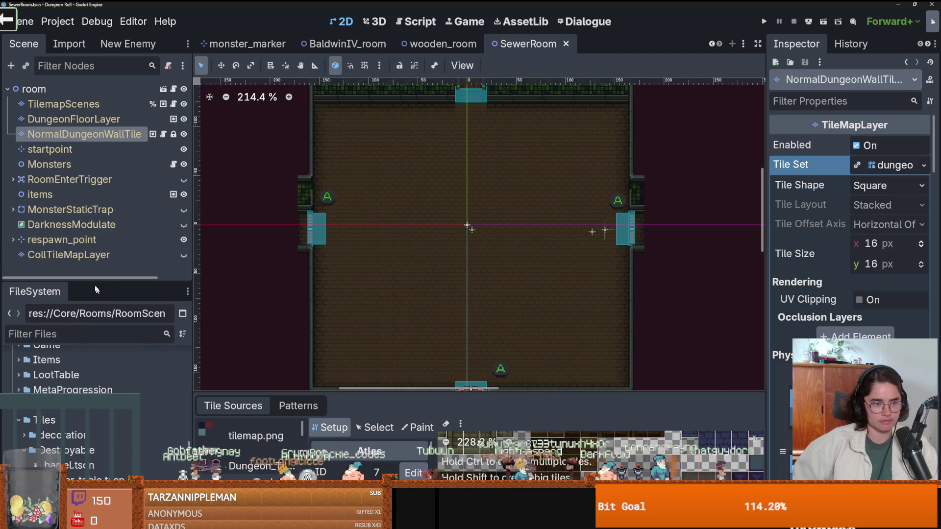
# Collapse the Tiles folder and select the NormalDungeonWallTile layer
pyautogui.moveTo(96, 281)
pyautogui.mouseDown()
pyautogui.moveTo(96, 95)
pyautogui.moveTo(69, 296)
pyautogui.mouseUp()
pyautogui.click(18, 240)
pyautogui.click(73, 119)
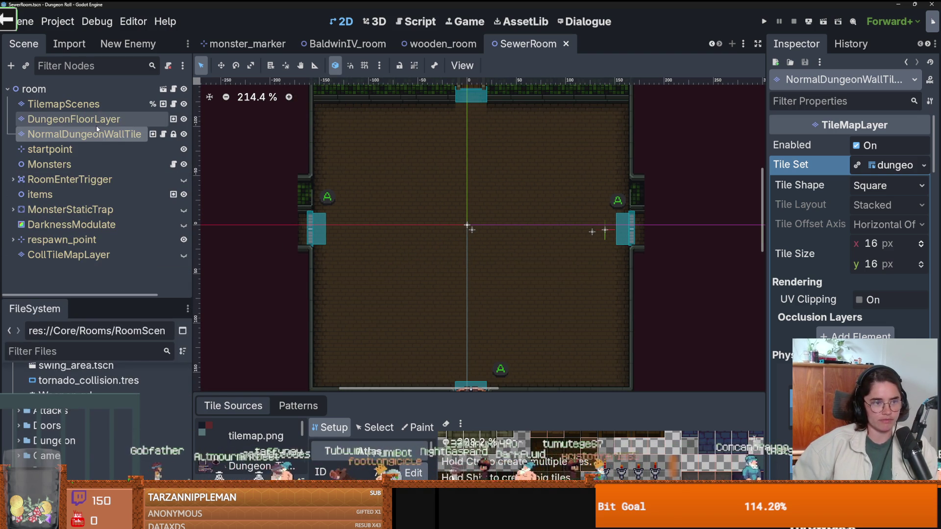
pyautogui.click(103, 139)
# Show the wall layer's TileSet editor with the dungeon_tiles atlas panel enlarged
pyautogui.moveTo(490, 359); pyautogui.dragTo(490, 177)
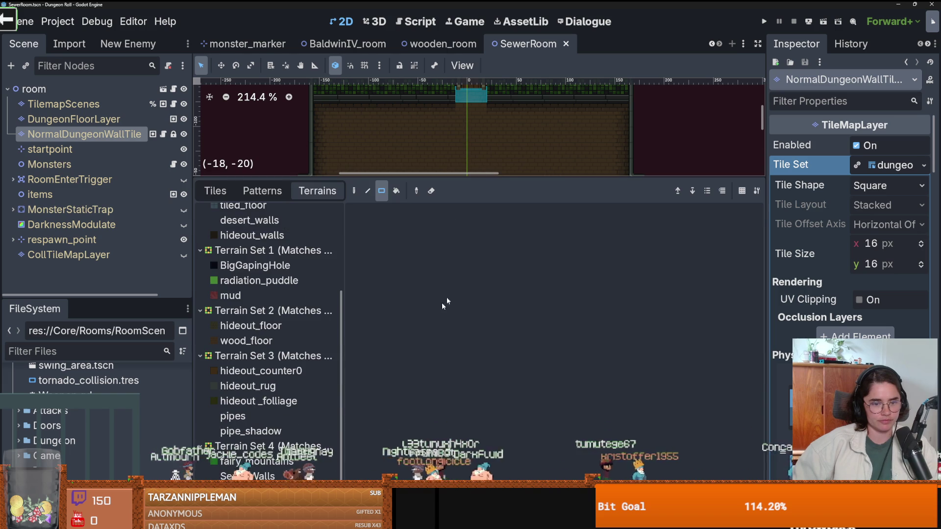
pyautogui.click(534, 467)
pyautogui.scroll(-3, 506, 380)
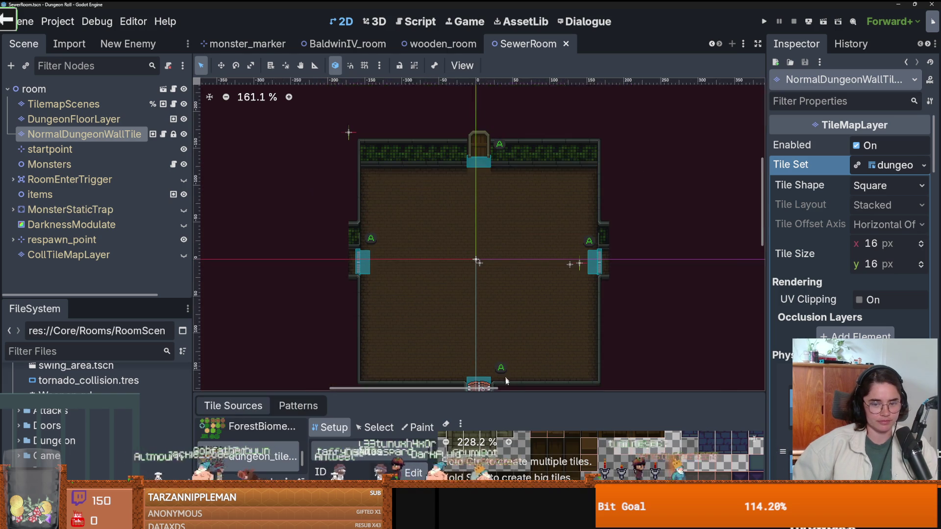
pyautogui.moveTo(508, 391); pyautogui.dragTo(509, 182)
pyautogui.scroll(-1, 587, 318)
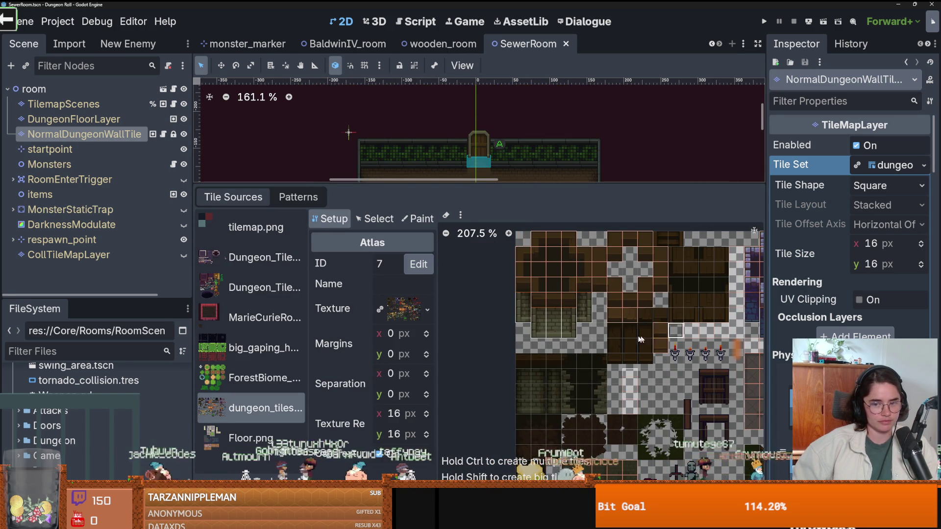
# Narrow the docks and tile source list, then zoom and pan the dungeon_tiles atlas
pyautogui.scroll(2, 657, 338)
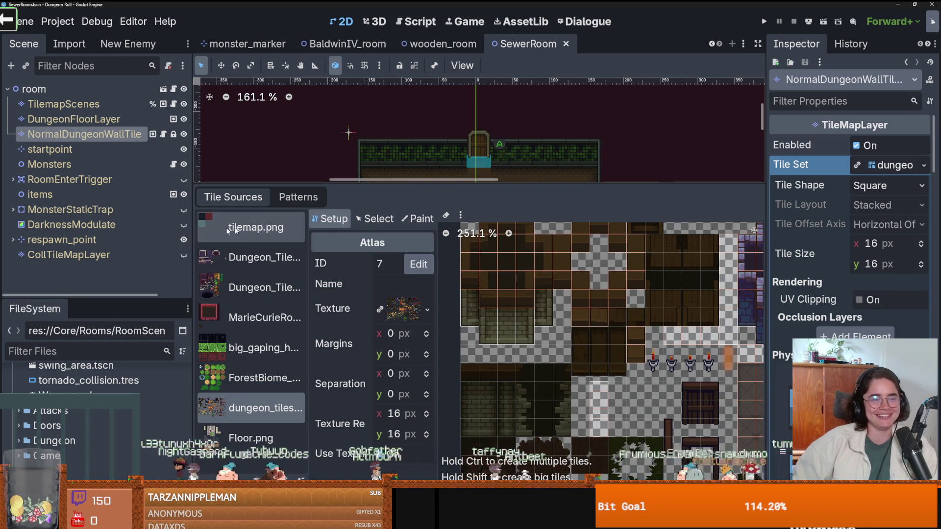
pyautogui.moveTo(193, 272); pyautogui.dragTo(139, 272)
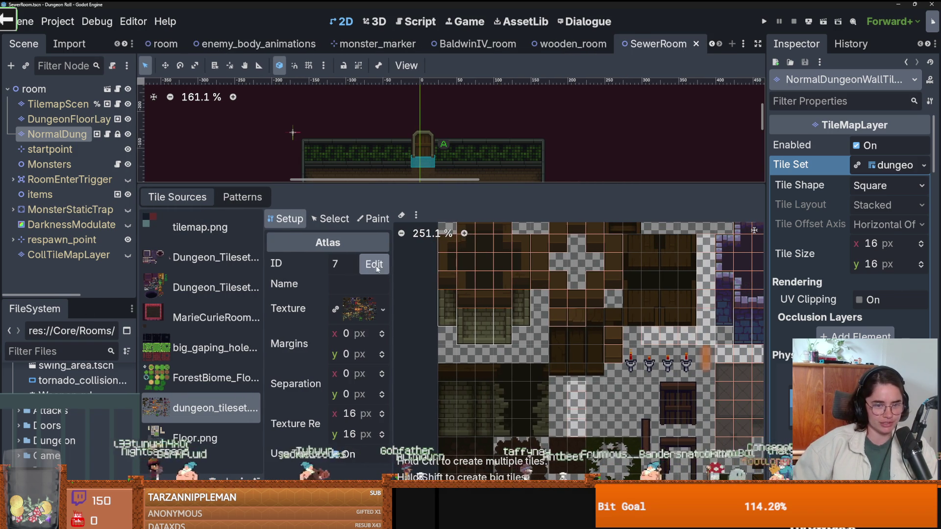
pyautogui.moveTo(264, 294); pyautogui.dragTo(202, 294)
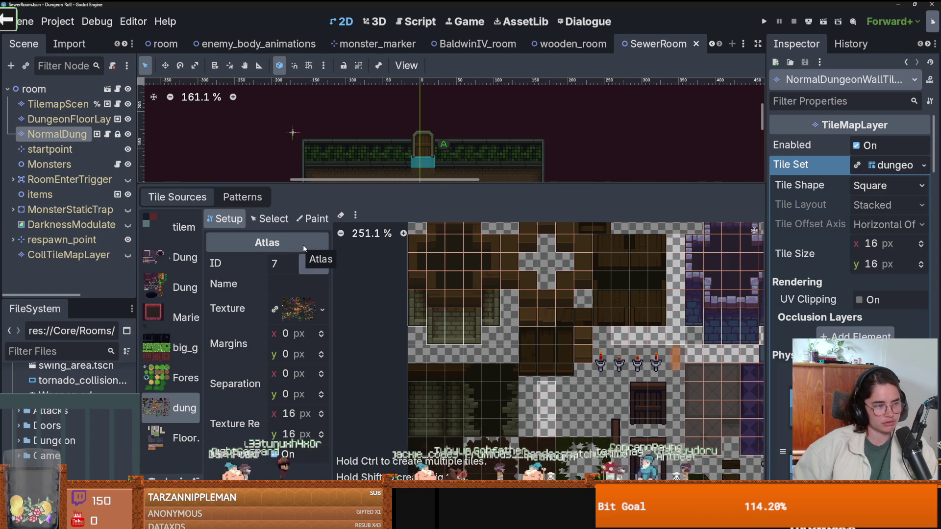
pyautogui.scroll(-2, 468, 290)
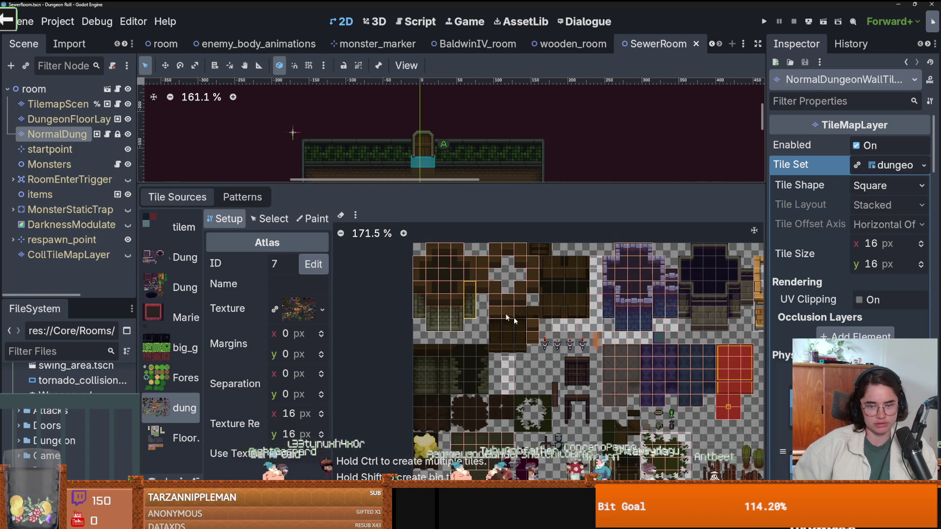
pyautogui.scroll(3, 513, 324)
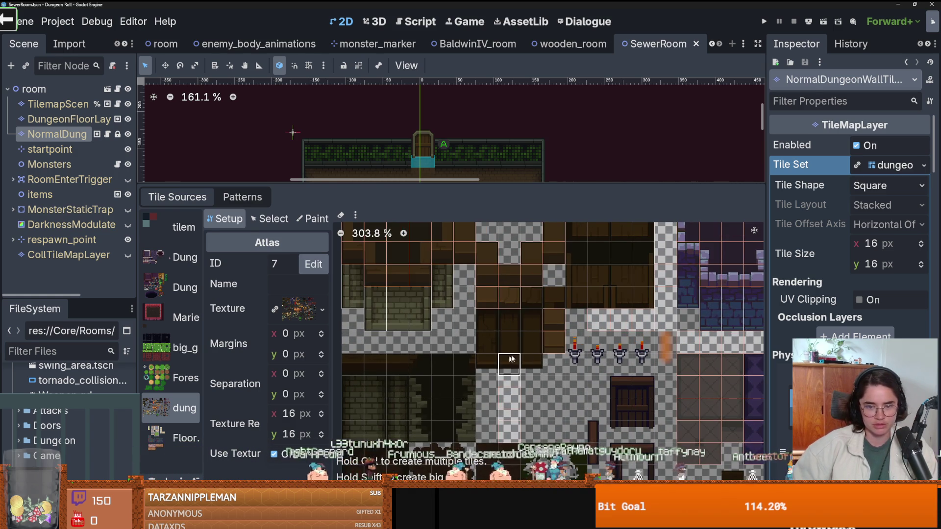
pyautogui.hscroll(5, 508, 361)
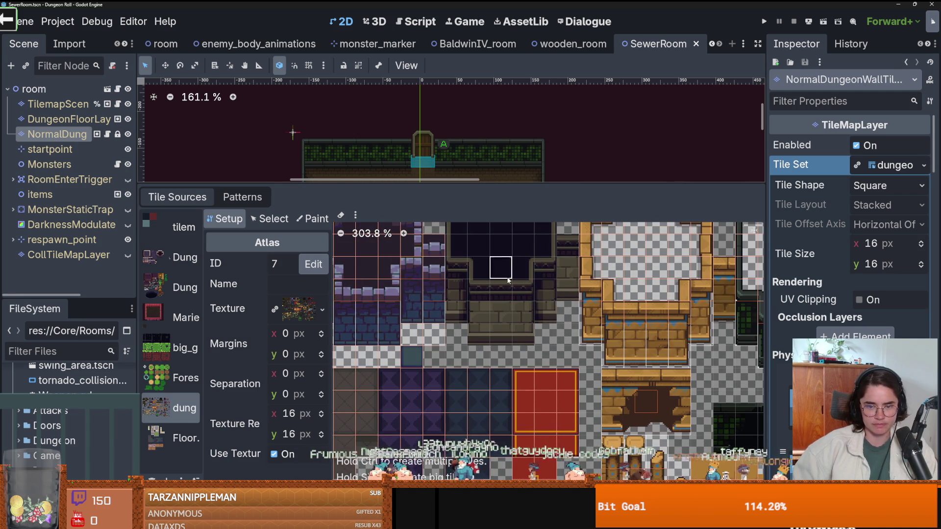
pyautogui.scroll(-2, 508, 328)
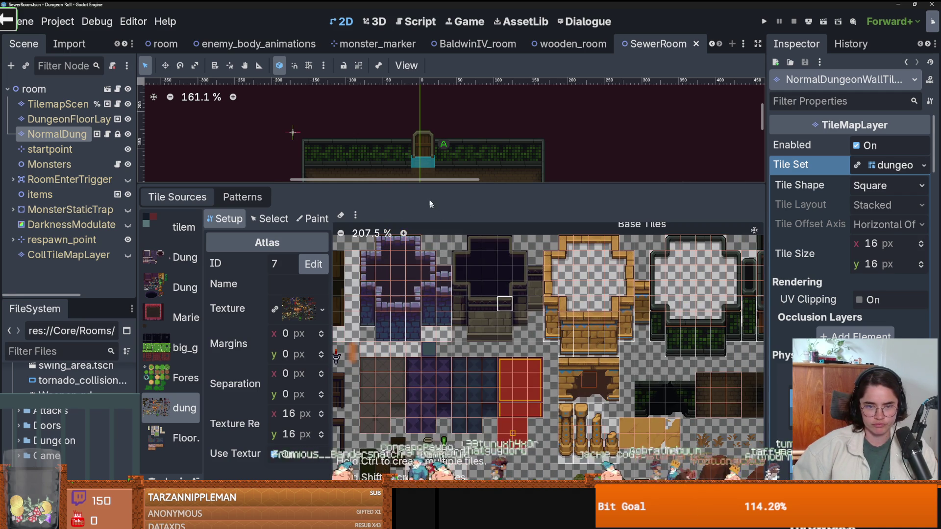
# Shrink the bottom panel so the room view fills most of the editor
pyautogui.moveTo(433, 186); pyautogui.dragTo(433, 395)
pyautogui.scroll(-2, 358, 194)
pyautogui.scroll(4, 389, 220)
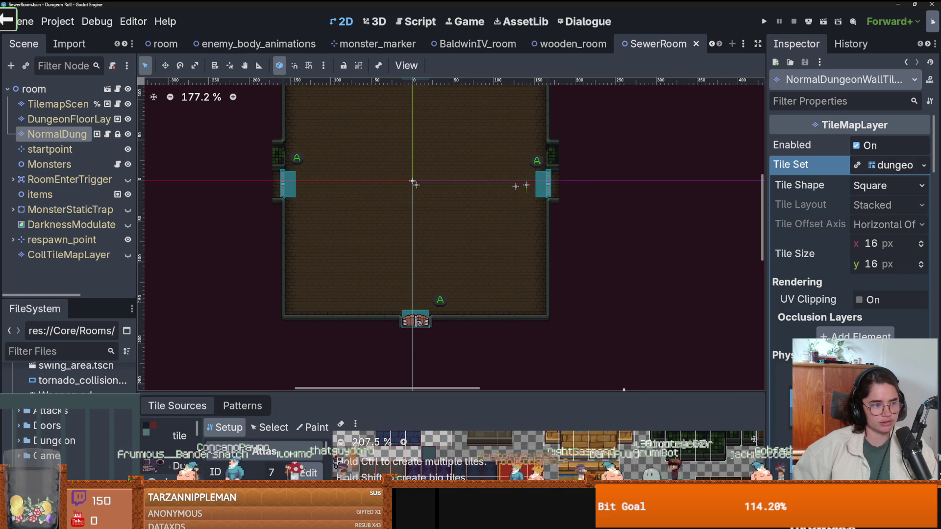
pyautogui.scroll(1, 175, 265)
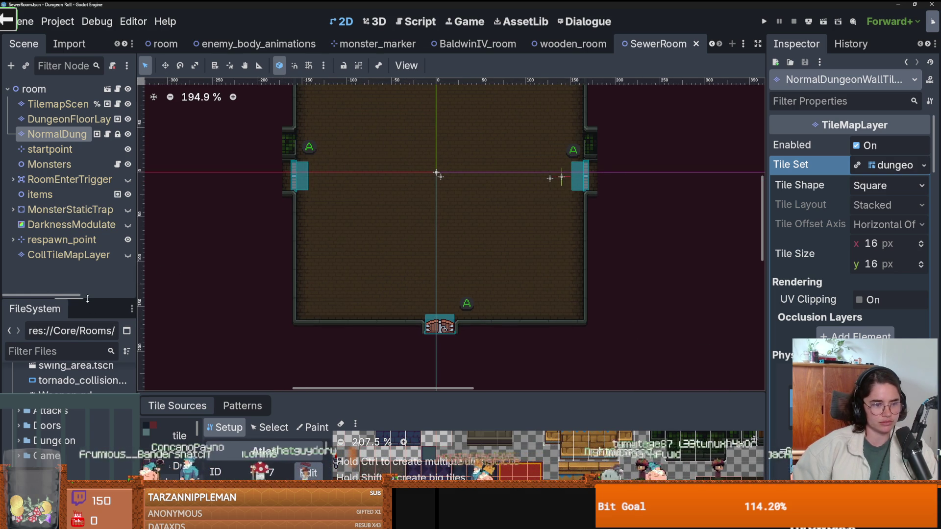
pyautogui.moveTo(87, 298); pyautogui.dragTo(88, 277)
pyautogui.scroll(-1, 337, 221)
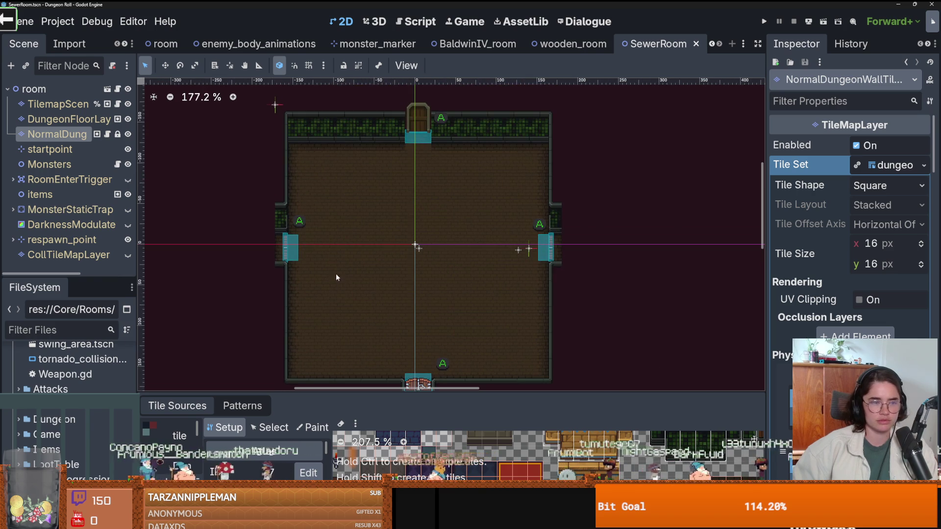
pyautogui.scroll(1, 305, 262)
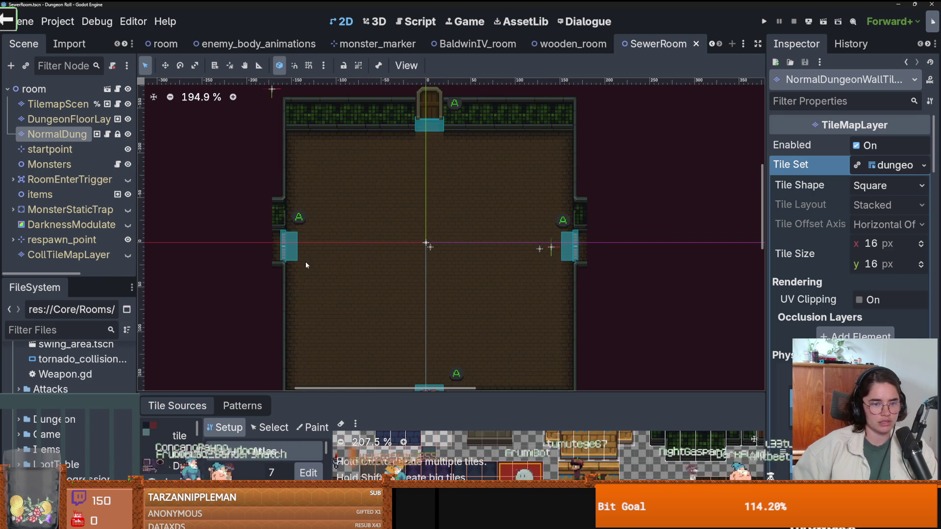
pyautogui.moveTo(68, 276); pyautogui.dragTo(68, 268)
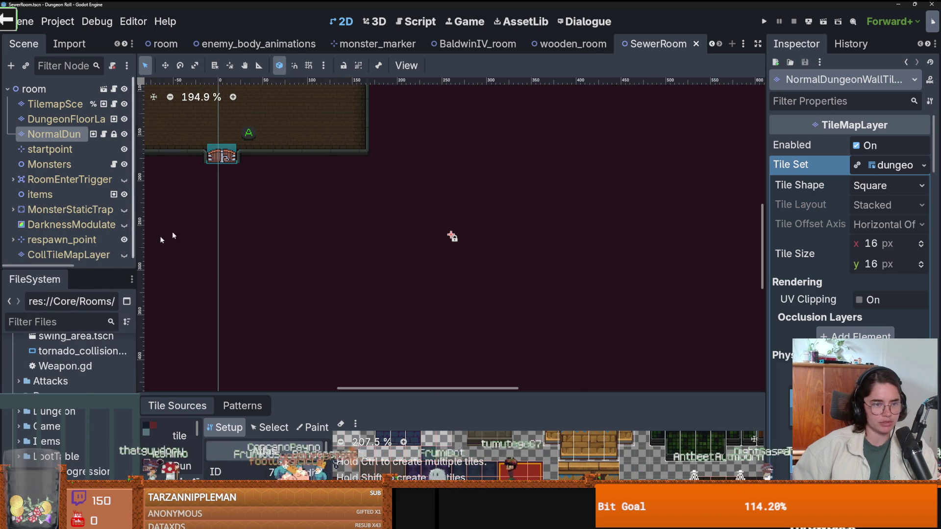
pyautogui.moveTo(310, 231)
pyautogui.mouseDown()
pyautogui.moveTo(469, 304)
pyautogui.moveTo(427, 297)
pyautogui.mouseUp()
pyautogui.scroll(-2, 161, 255)
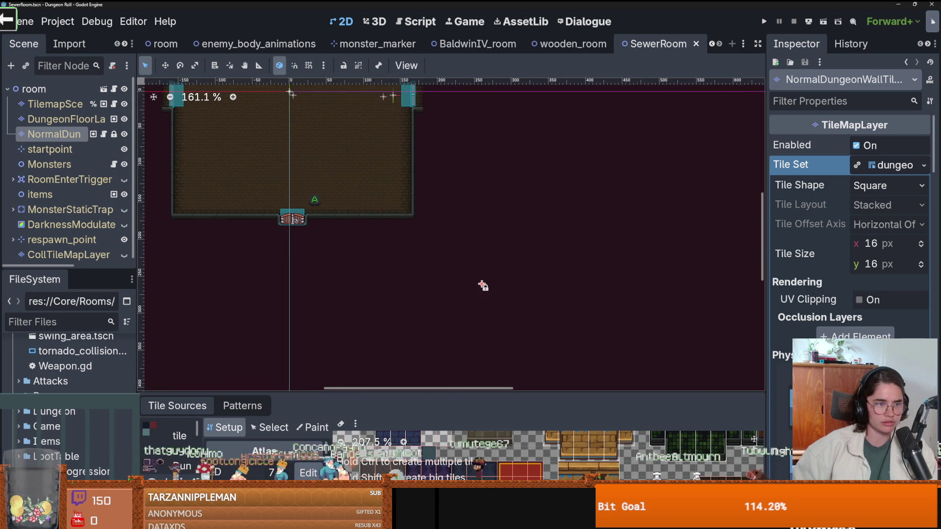
pyautogui.rightClick(62, 137)
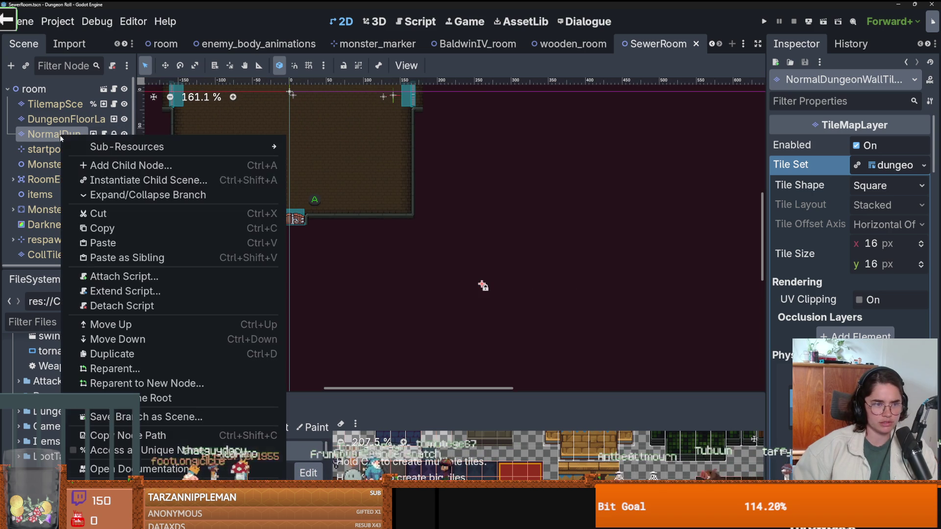
pyautogui.click(802, 276)
pyautogui.scroll(-10, 802, 276)
pyautogui.scroll(-10, 850, 230)
pyautogui.scroll(3, 850, 230)
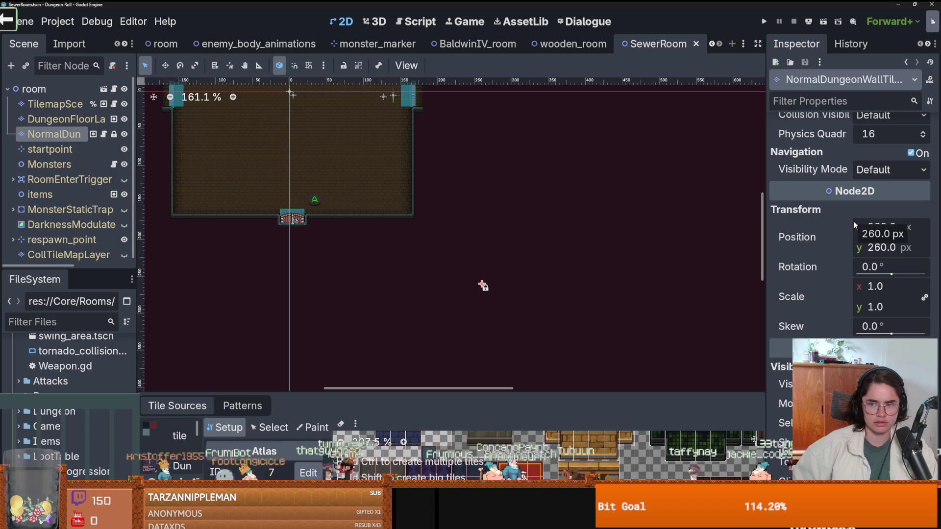
pyautogui.write('0')
pyautogui.press('Return')
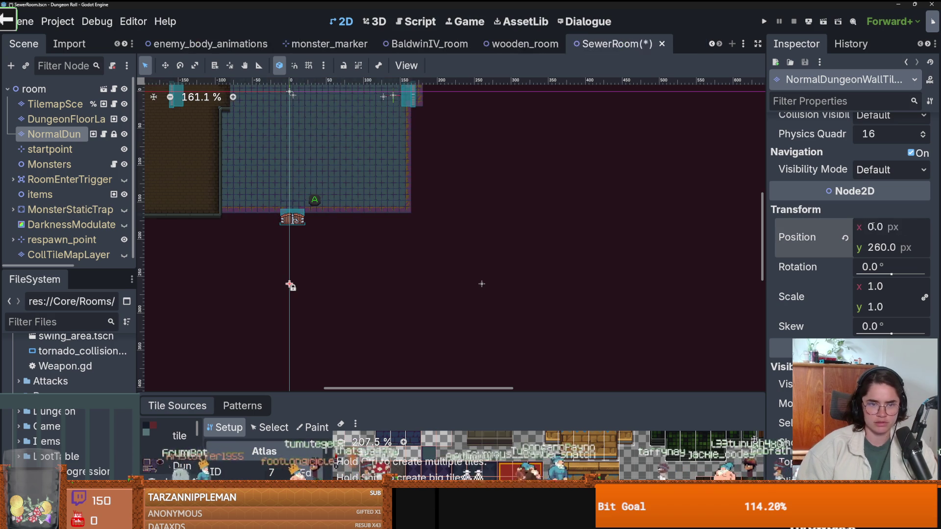
pyautogui.hotkey('ctrl', 'z')
pyautogui.scroll(-6, 539, 264)
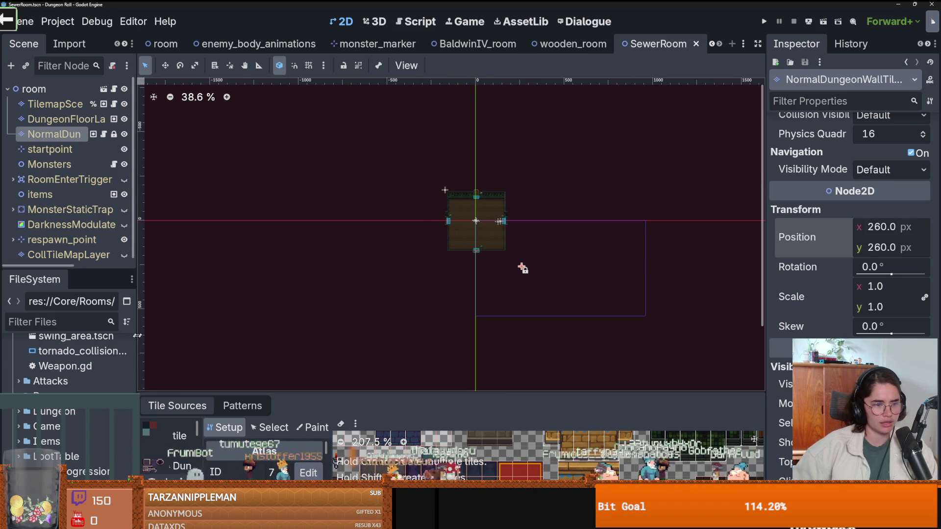
pyautogui.moveTo(138, 338); pyautogui.dragTo(193, 338)
pyautogui.moveTo(98, 268); pyautogui.dragTo(98, 96)
# Collapse the Base and Actors folders in the FileSystem dock
pyautogui.scroll(-10, 109, 349)
pyautogui.scroll(15, 109, 350)
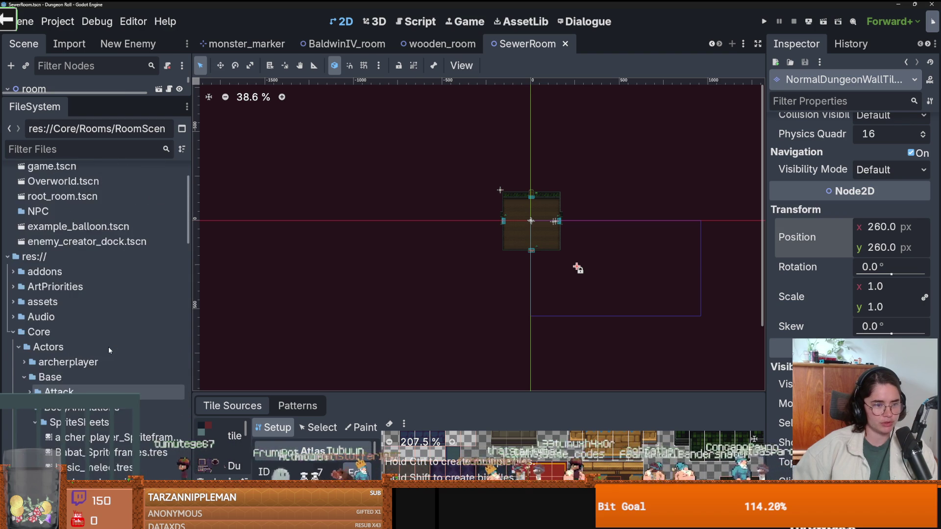
pyautogui.scroll(2, 20, 348)
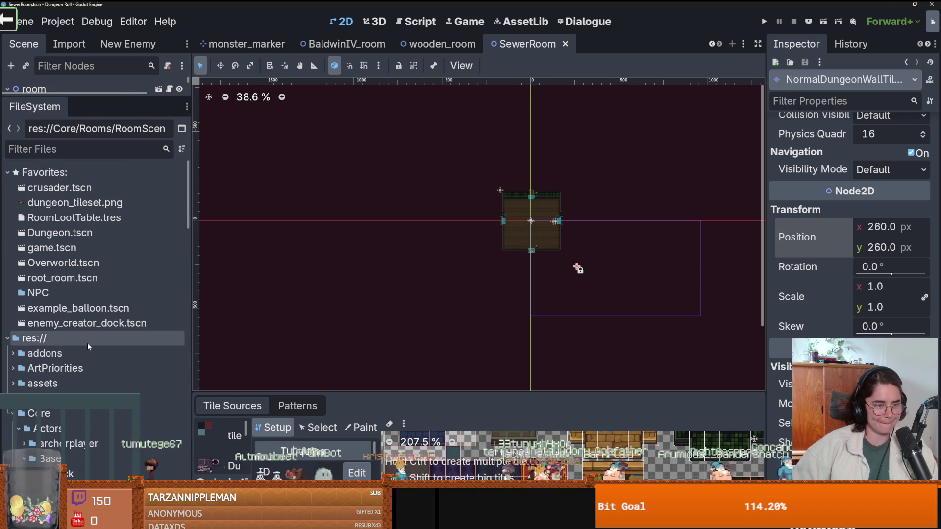
pyautogui.scroll(-5, 10, 318)
pyautogui.click(23, 288)
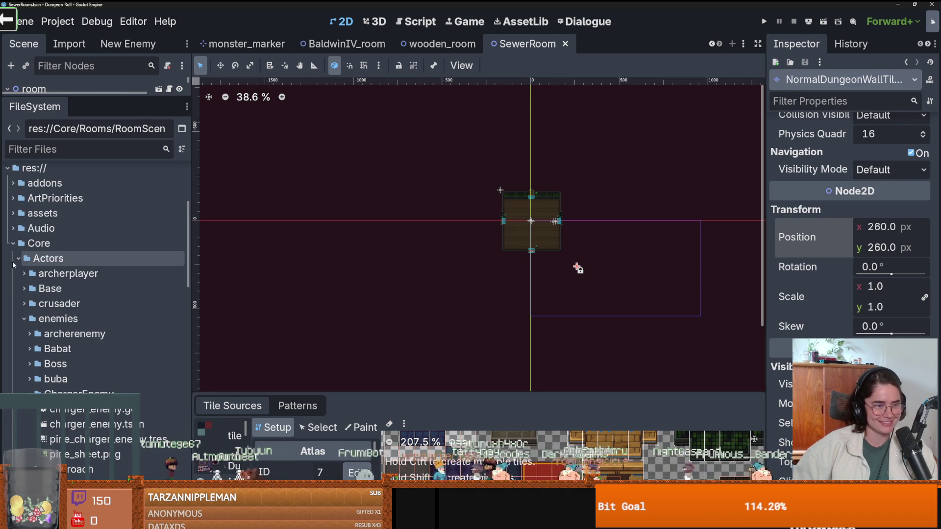
pyautogui.click(18, 259)
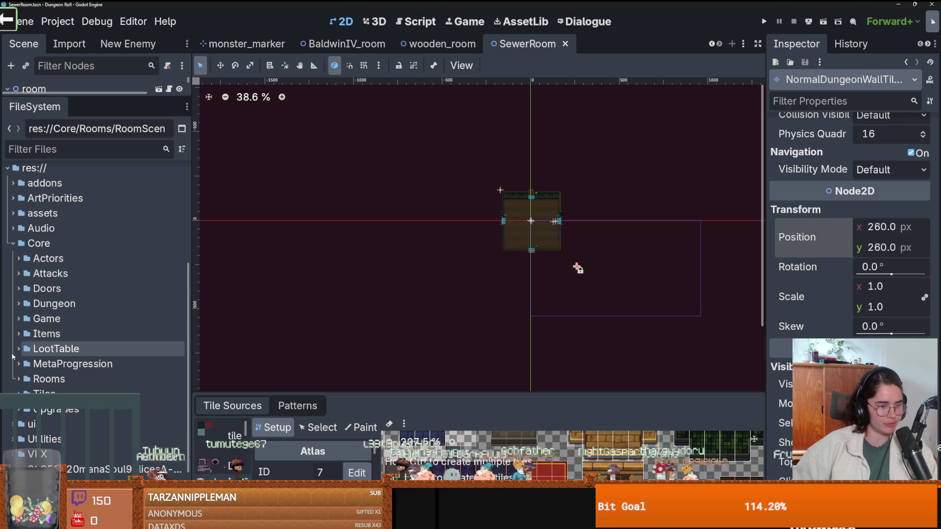
# Expand Core/Rooms to show RoomScenes, then switch to the room.tscn scene
pyautogui.click(19, 379)
pyautogui.scroll(-5, 47, 301)
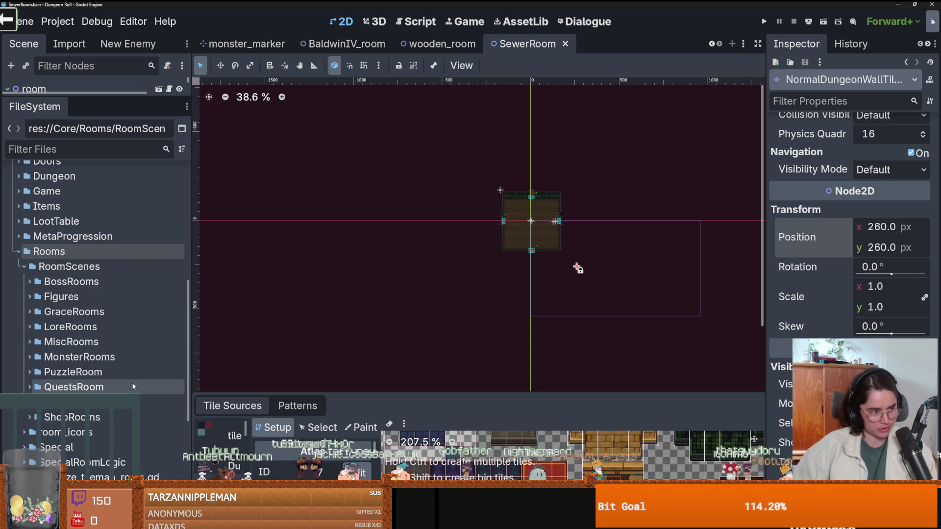
pyautogui.scroll(3, 577, 216)
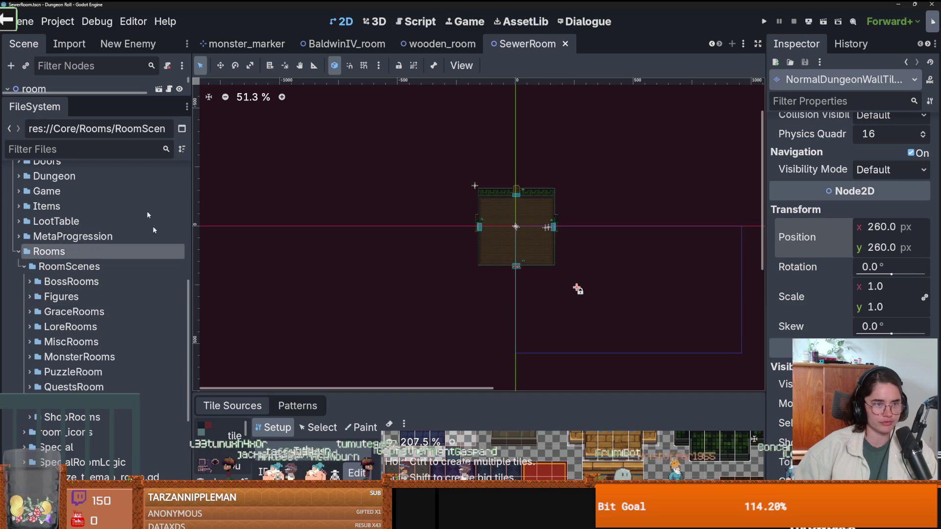
pyautogui.moveTo(129, 97); pyautogui.dragTo(128, 245)
pyautogui.click(168, 89)
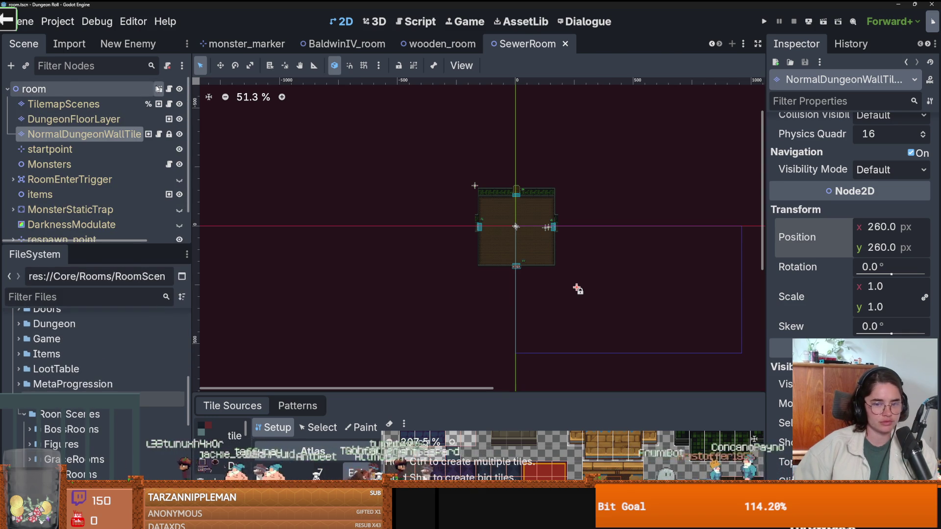
# Enlarge the 2D view and select NormalDungeonWallTile to inspect its terrains
pyautogui.scroll(-5, 374, 149)
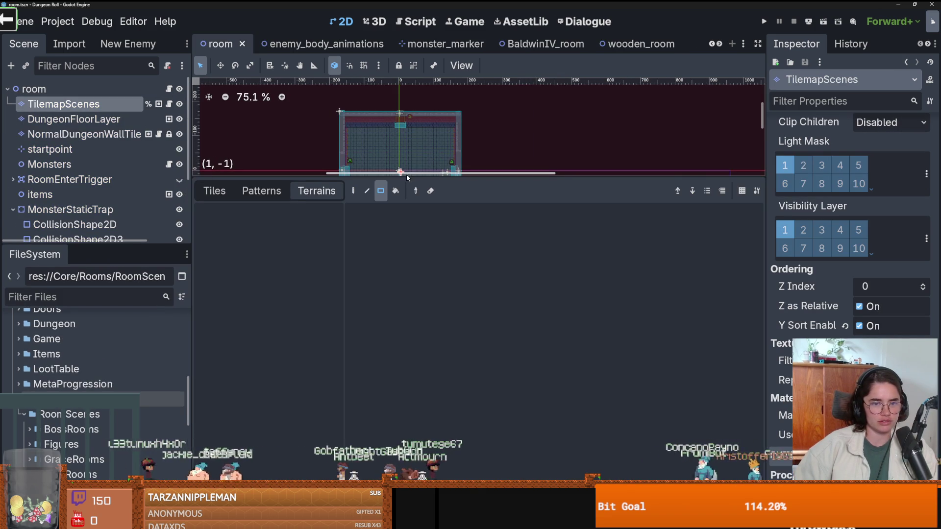
pyautogui.moveTo(405, 175); pyautogui.dragTo(405, 392)
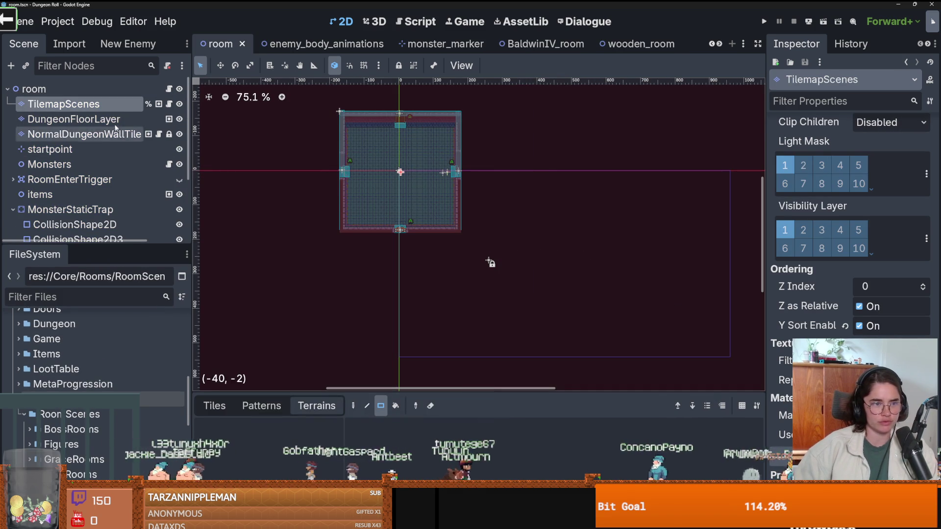
pyautogui.click(111, 139)
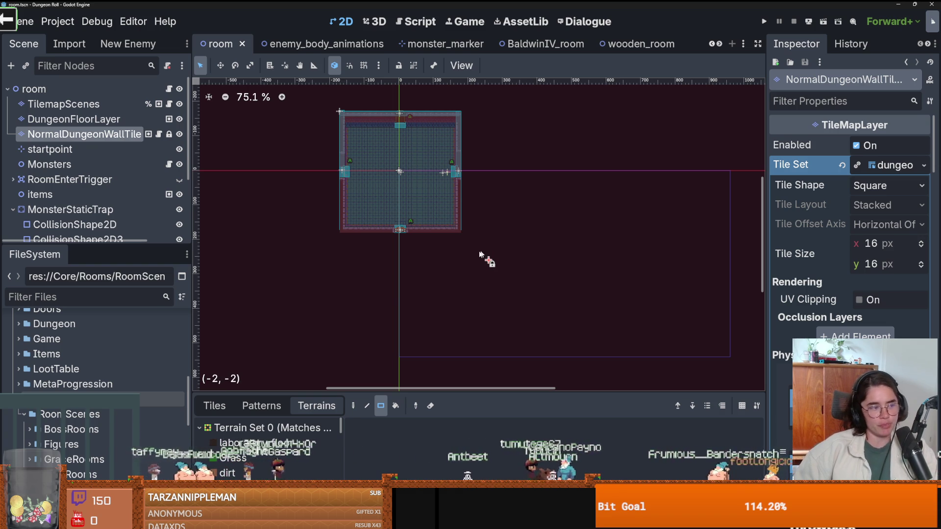
pyautogui.scroll(2, 492, 248)
pyautogui.scroll(-2, 404, 245)
pyautogui.scroll(2, 403, 246)
pyautogui.scroll(-1, 403, 245)
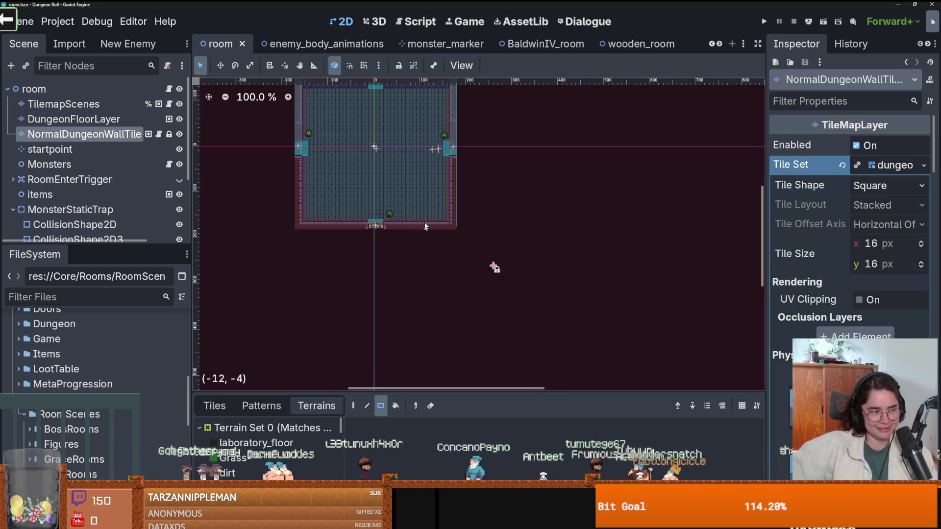
pyautogui.scroll(-1, 555, 216)
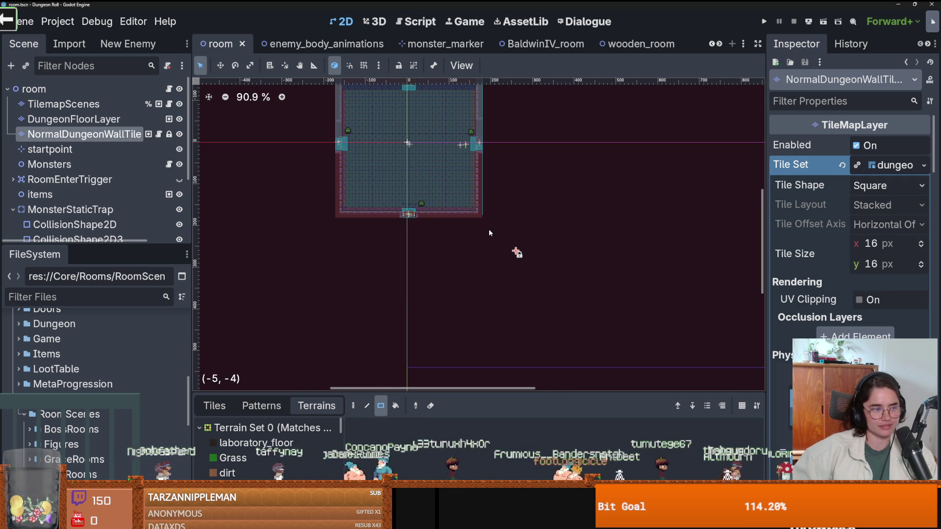
pyautogui.scroll(1, 489, 228)
pyautogui.scroll(-2, 511, 227)
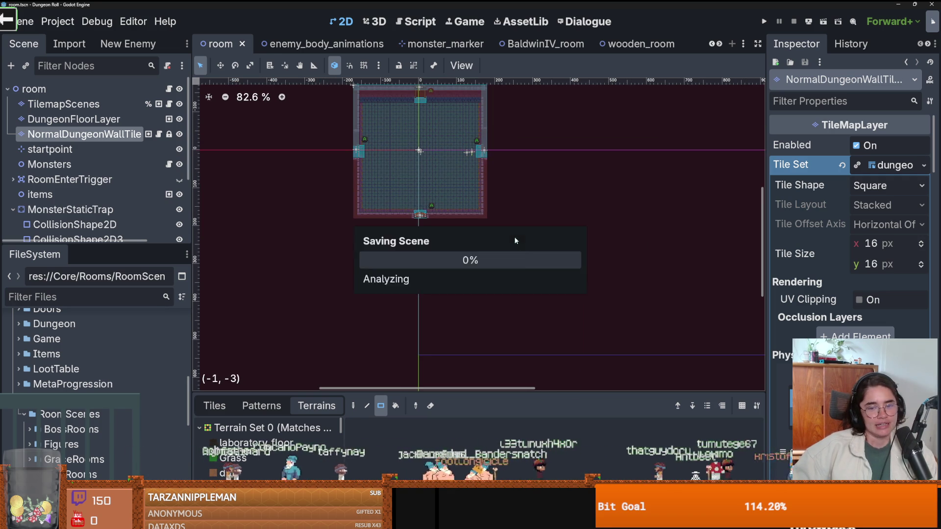
# Collapse MonsterStaticTrap and enlarge FileSystem to browse the RootRooms scenes
pyautogui.moveTo(96, 247)
pyautogui.mouseDown()
pyautogui.moveTo(101, 109)
pyautogui.moveTo(64, 316)
pyautogui.mouseUp()
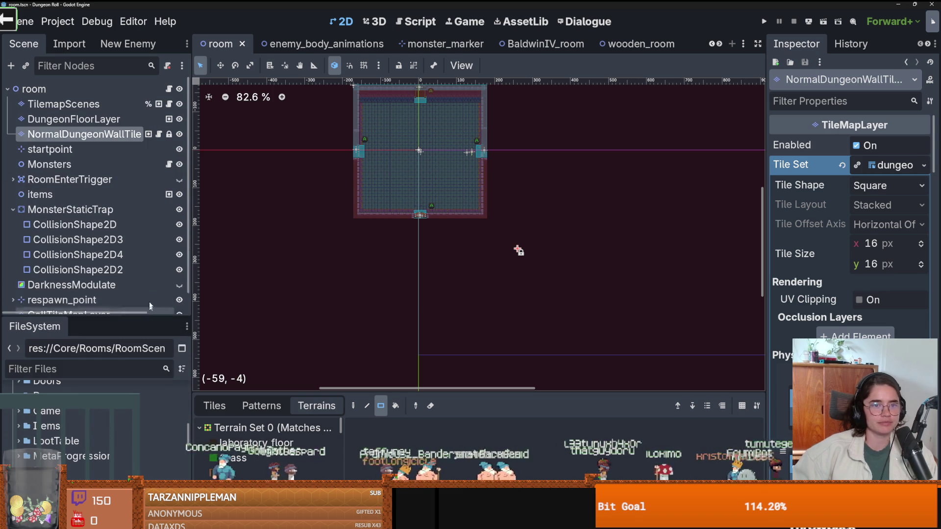
pyautogui.click(12, 209)
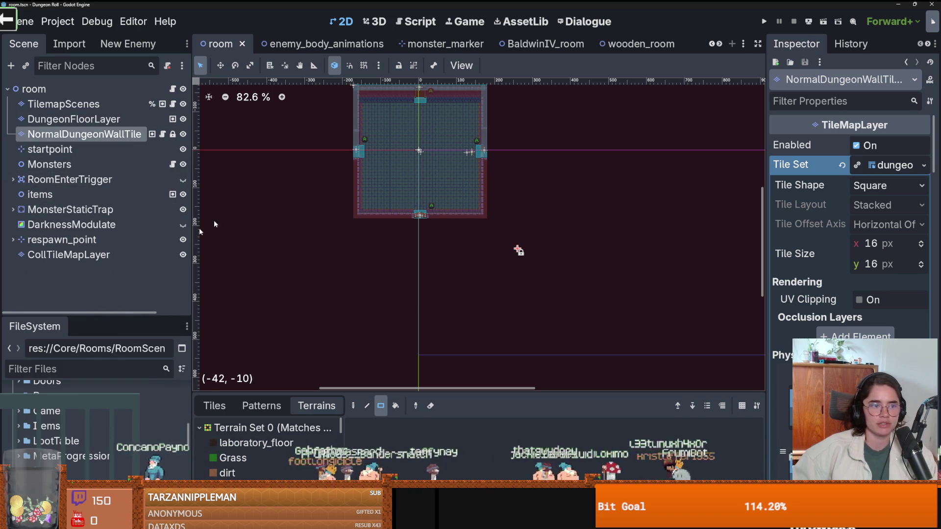
pyautogui.moveTo(84, 316); pyautogui.dragTo(83, 94)
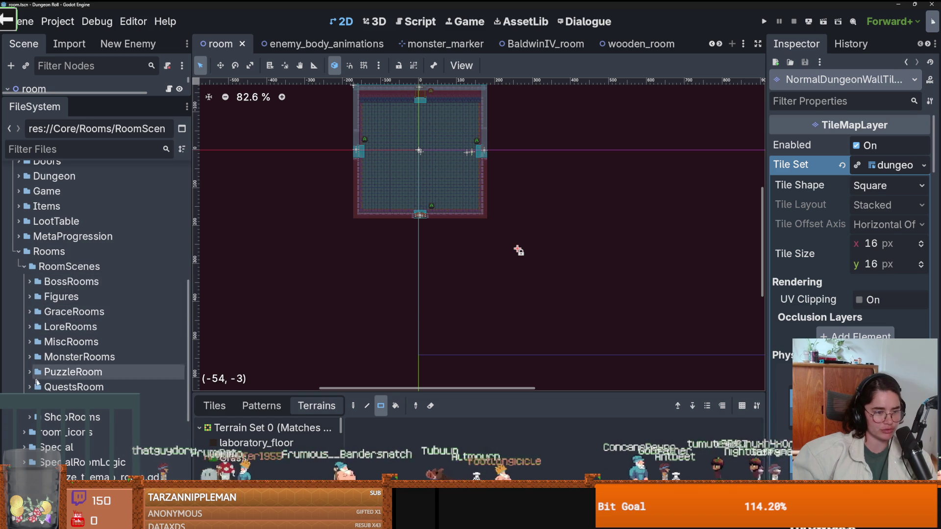
pyautogui.scroll(-2, 38, 390)
# Create a new scene inherited from RootRooms/room.tscn
pyautogui.doubleClick(41, 361)
pyautogui.scroll(-2, 49, 378)
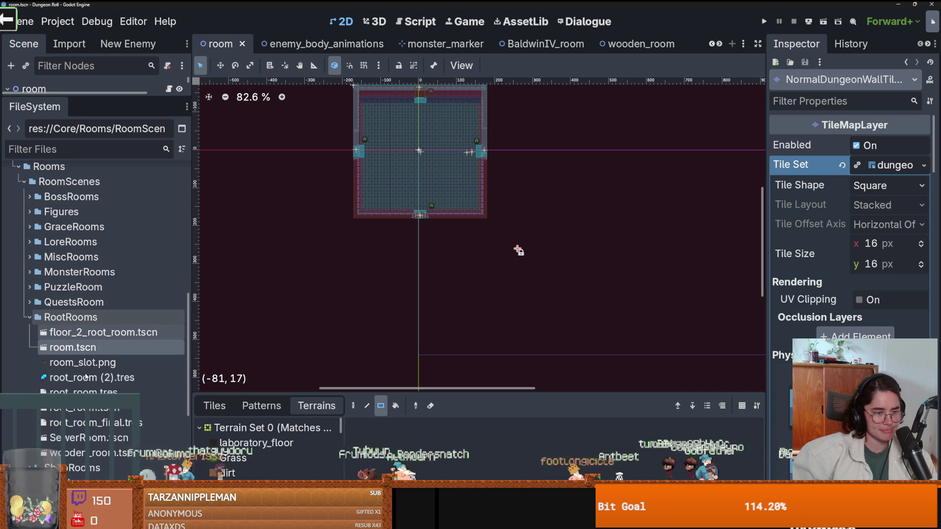
pyautogui.rightClick(97, 419)
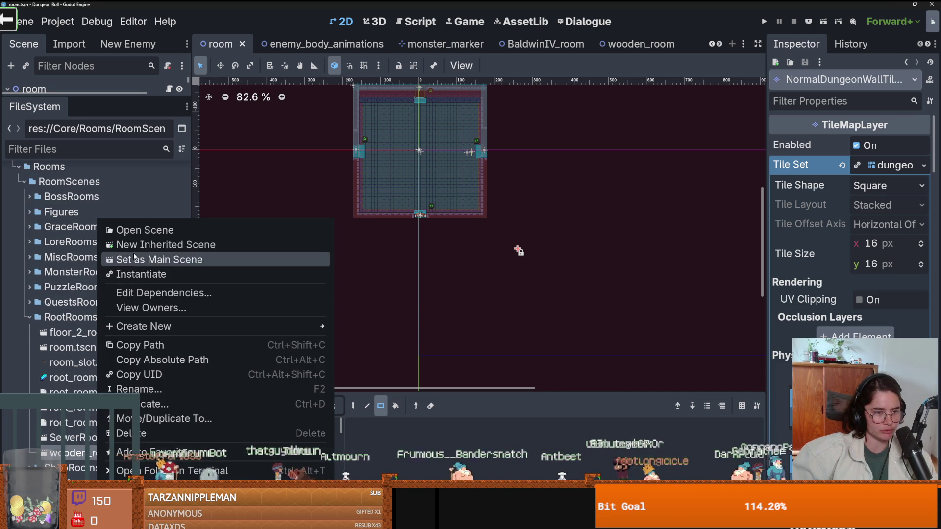
pyautogui.click(147, 245)
# Select the new scene's NormalDungeonWallTile layer and enlarge the TileMap panel
pyautogui.scroll(6, 630, 336)
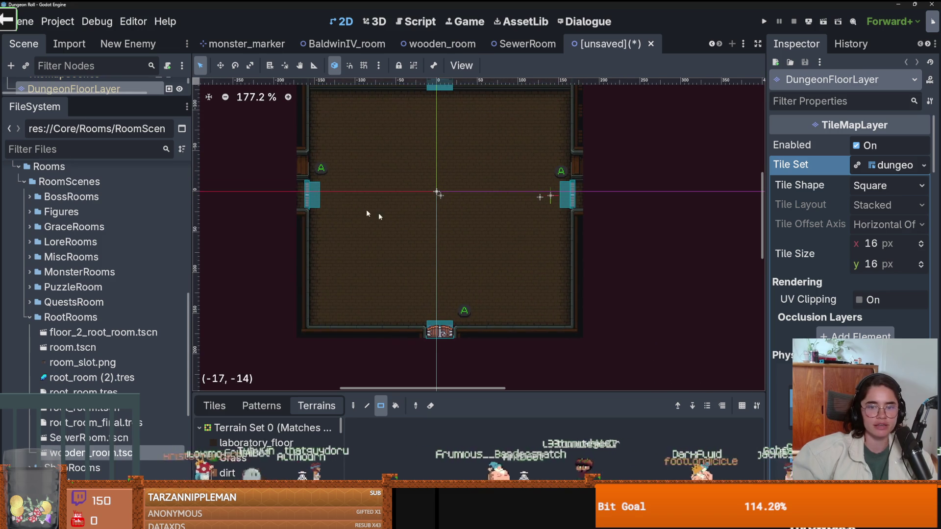
pyautogui.scroll(1, 463, 196)
pyautogui.moveTo(147, 96); pyautogui.dragTo(147, 401)
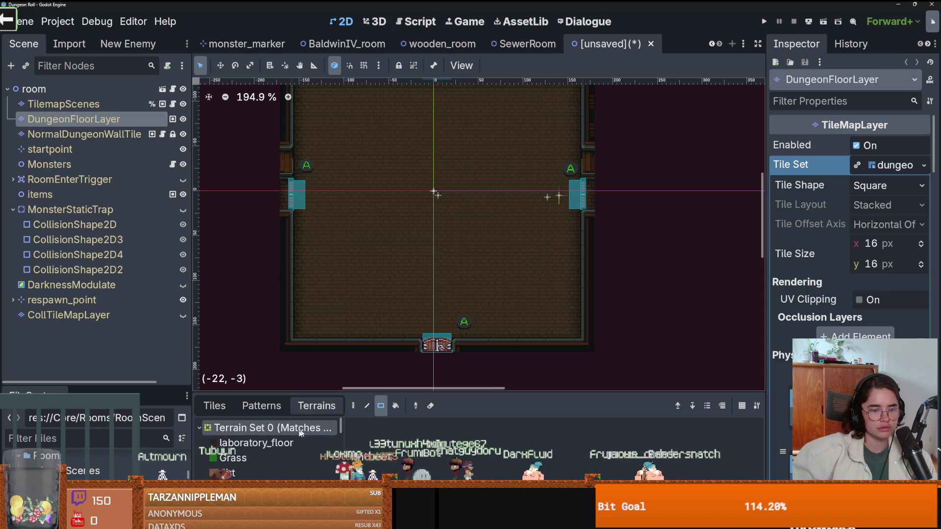
pyautogui.click(122, 134)
pyautogui.scroll(-3, 272, 460)
pyautogui.moveTo(277, 391); pyautogui.dragTo(279, 276)
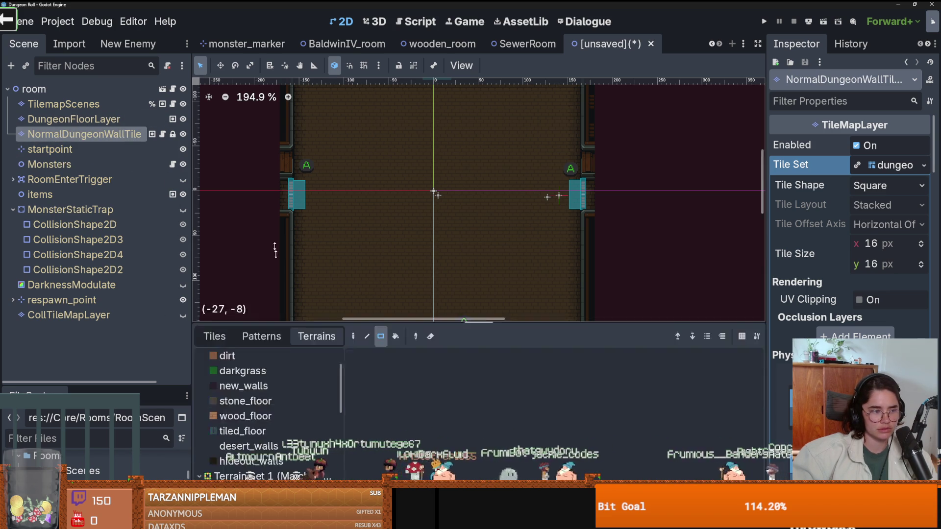
# Scroll through the wall layer's terrain sets and pick wood_floor
pyautogui.scroll(-3, 284, 370)
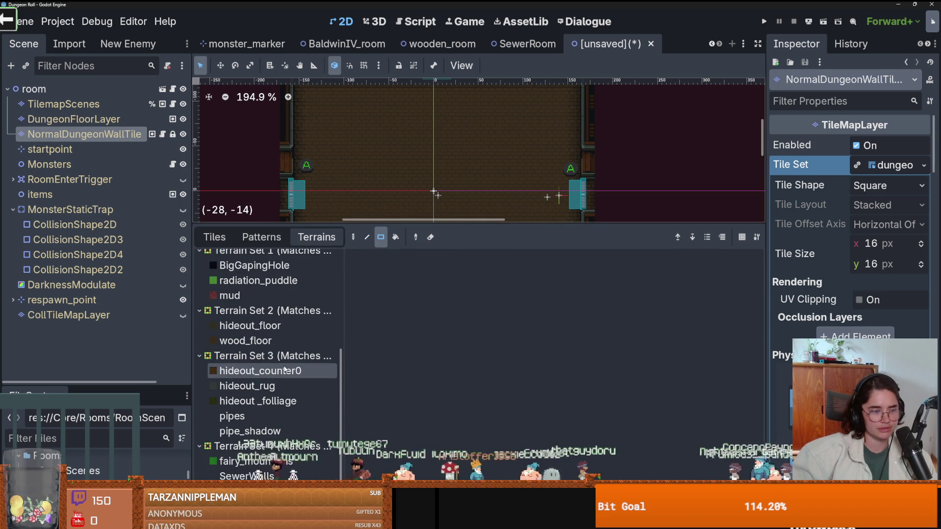
pyautogui.scroll(2, 277, 382)
pyautogui.scroll(-2, 274, 388)
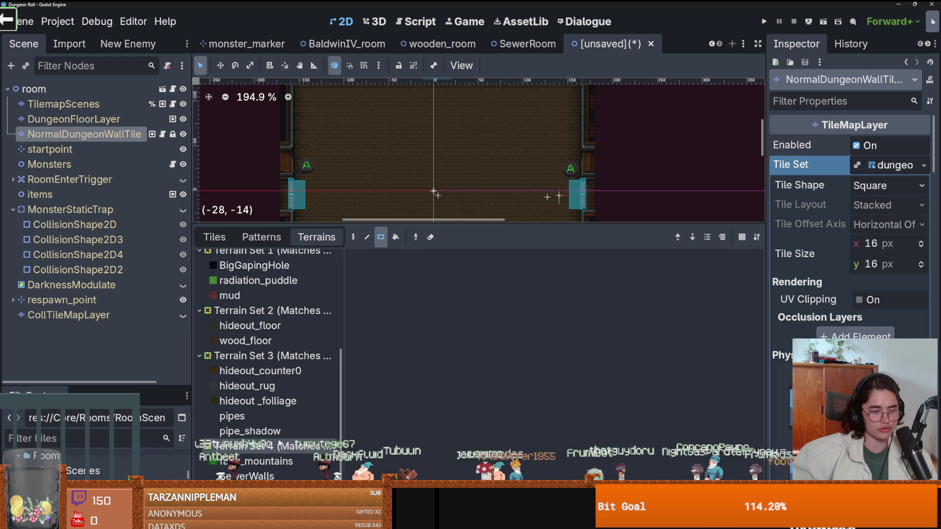
pyautogui.scroll(2, 292, 438)
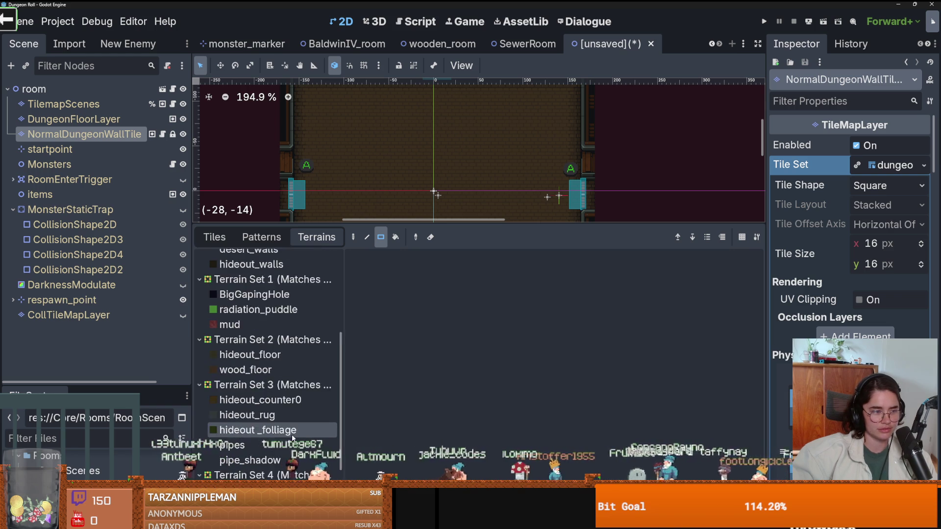
pyautogui.scroll(-2, 293, 437)
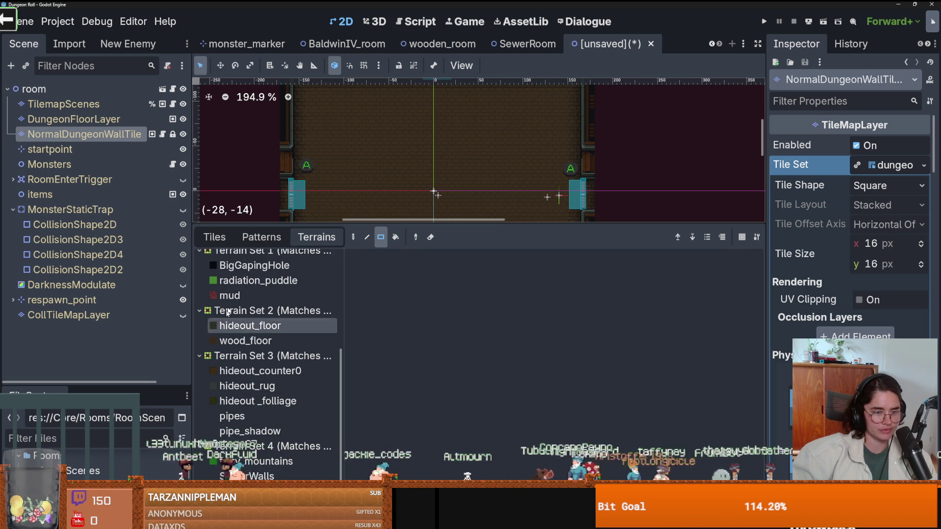
pyautogui.scroll(3, 267, 338)
pyautogui.click(267, 404)
# Paint a hideout_walls rectangle inside the room, then undo it
pyautogui.scroll(-3, 272, 421)
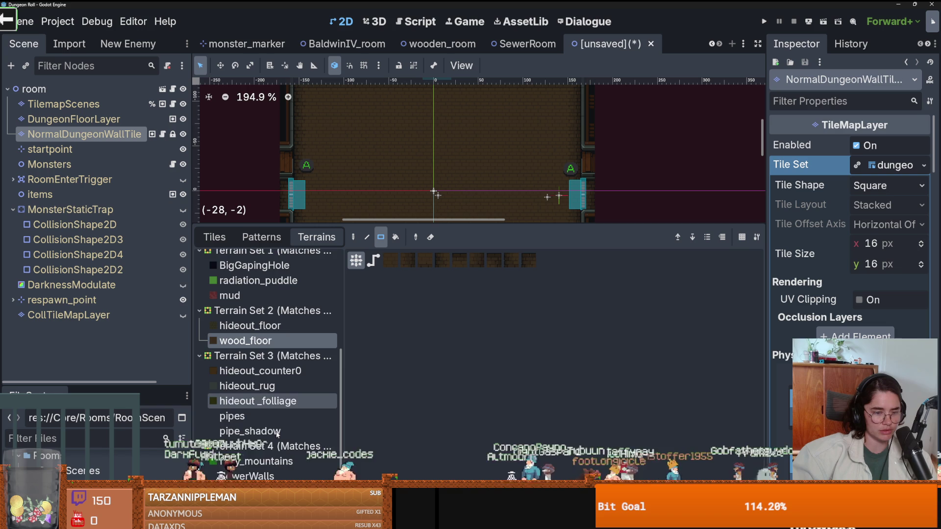
pyautogui.scroll(5, 277, 435)
pyautogui.scroll(3, 276, 435)
pyautogui.scroll(-5, 269, 402)
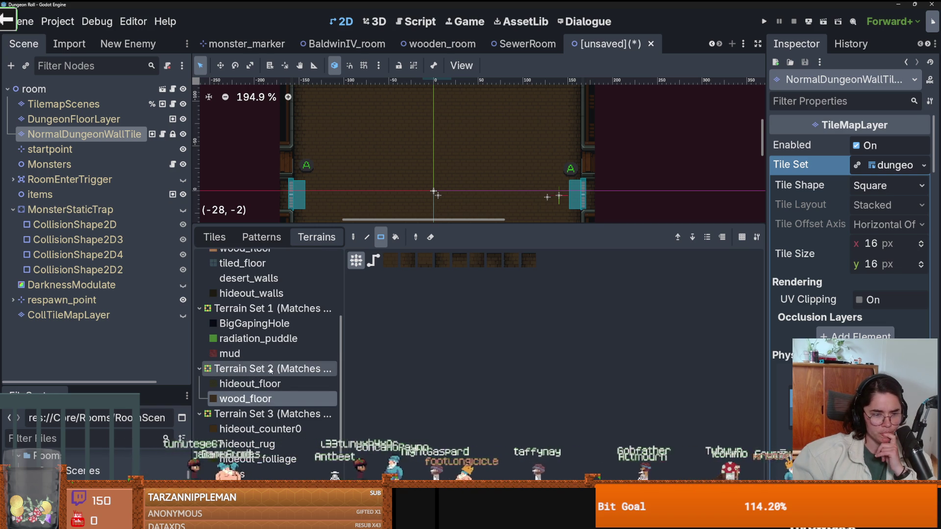
pyautogui.scroll(5, 271, 372)
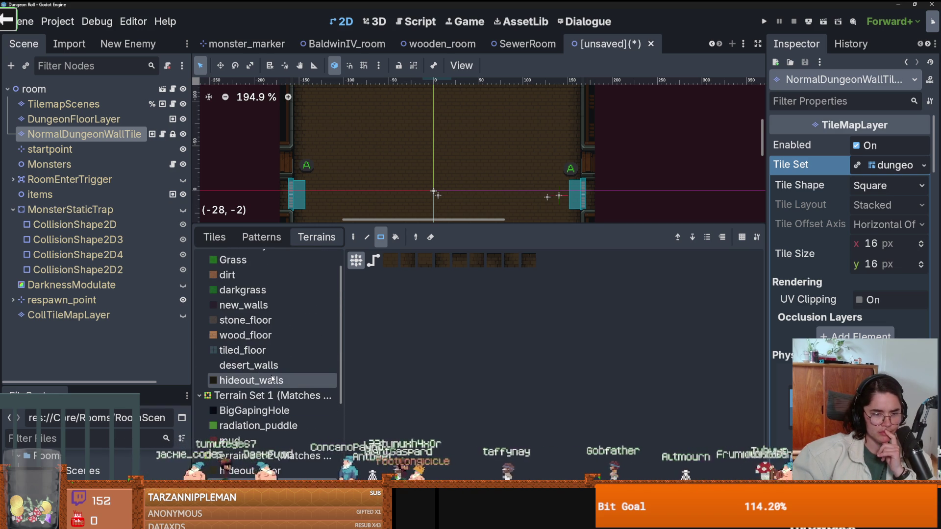
pyautogui.click(271, 380)
pyautogui.moveTo(458, 172); pyautogui.dragTo(362, 169)
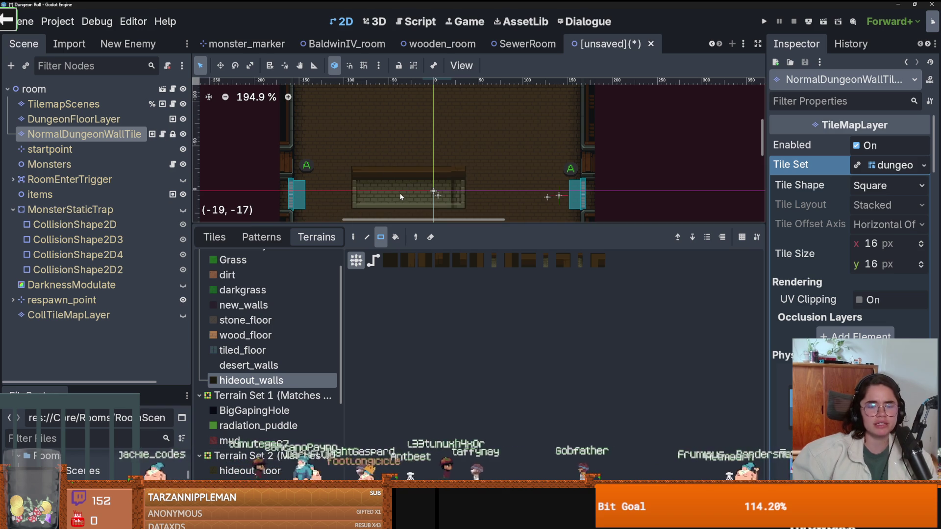
pyautogui.hotkey('ctrl', 'z')
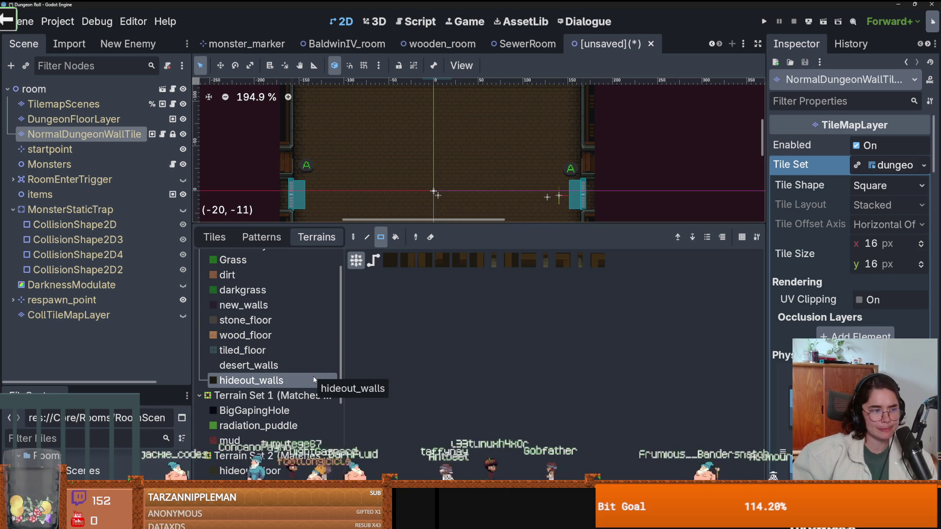
# Reselect wood_floor, then choose hideout_counter0 as the painting terrain
pyautogui.scroll(-3, 314, 380)
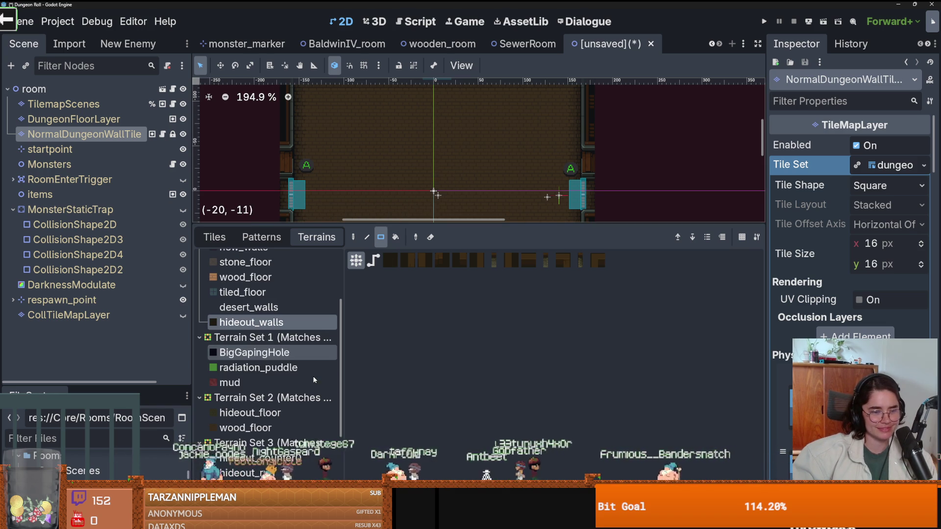
pyautogui.click(268, 430)
pyautogui.scroll(-3, 285, 416)
pyautogui.click(278, 401)
pyautogui.scroll(-2, 278, 465)
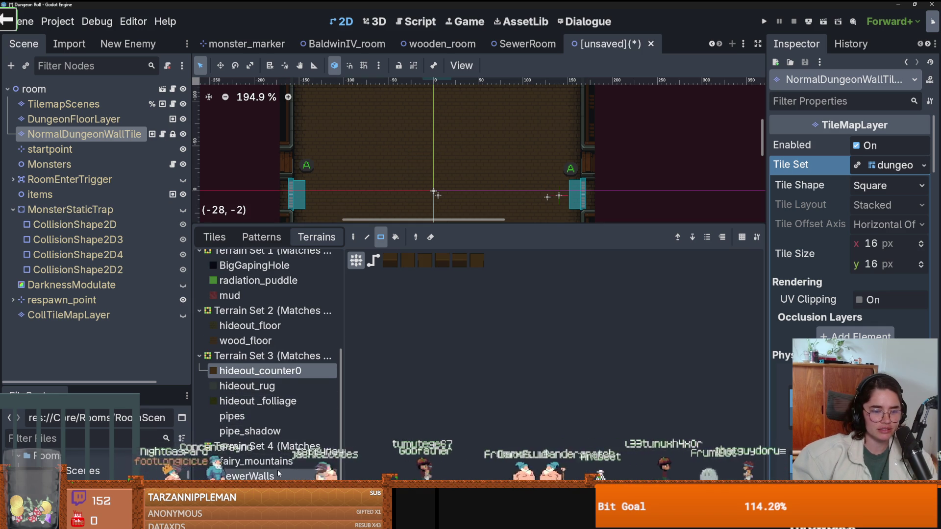
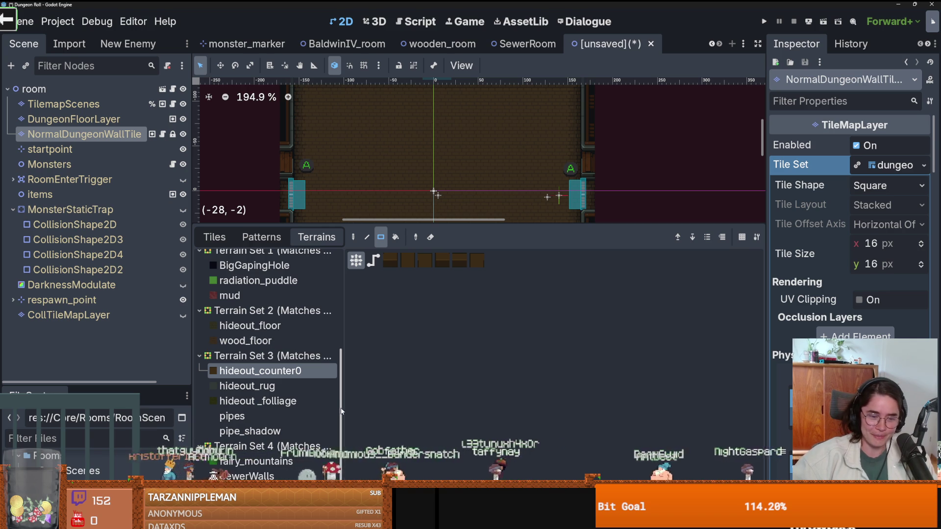
# Browse the wall layer's terrain list and select the hideout_walls terrain
pyautogui.moveTo(294, 224)
pyautogui.mouseDown()
pyautogui.moveTo(294, 304)
pyautogui.moveTo(341, 273)
pyautogui.moveTo(341, 236)
pyautogui.mouseUp()
pyautogui.scroll(5, 245, 392)
pyautogui.click(230, 426)
pyautogui.scroll(3, 230, 420)
pyautogui.scroll(-5, 301, 429)
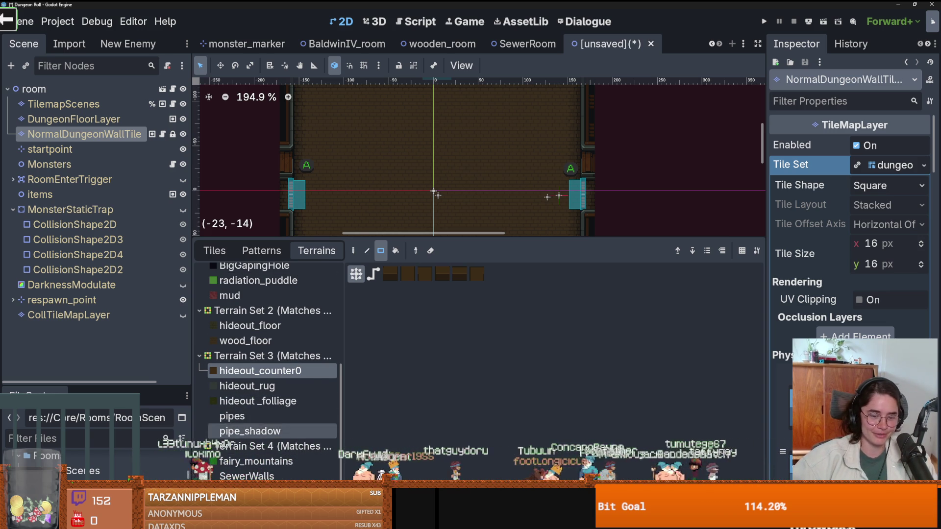
# Enlarge the room canvas and open dungeon_tileset.tres in the TileSet editor
pyautogui.moveTo(480, 239); pyautogui.dragTo(480, 392)
pyautogui.click(895, 165)
pyautogui.click(895, 166)
pyautogui.moveTo(767, 336); pyautogui.dragTo(635, 342)
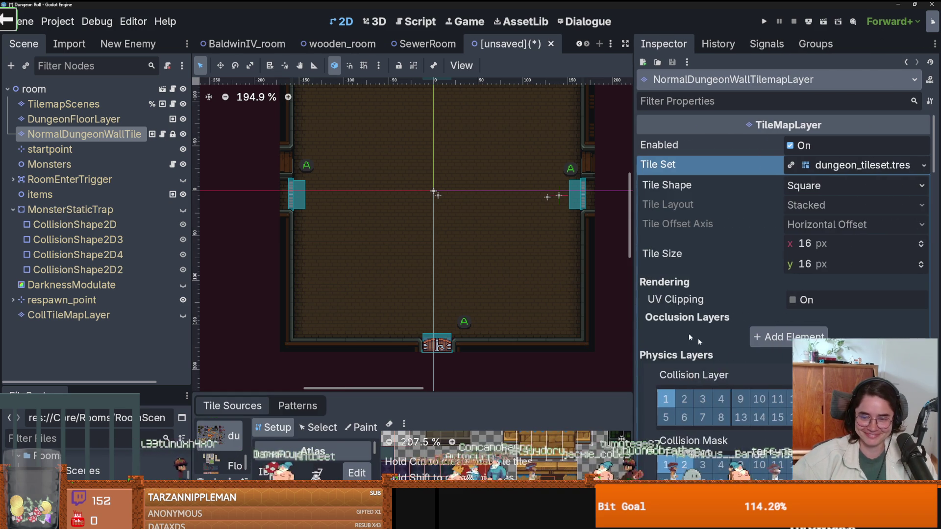
# Add a new terrain to terrain set 4, the one holding fairy_mountains
pyautogui.scroll(-10, 739, 355)
pyautogui.scroll(-3, 772, 308)
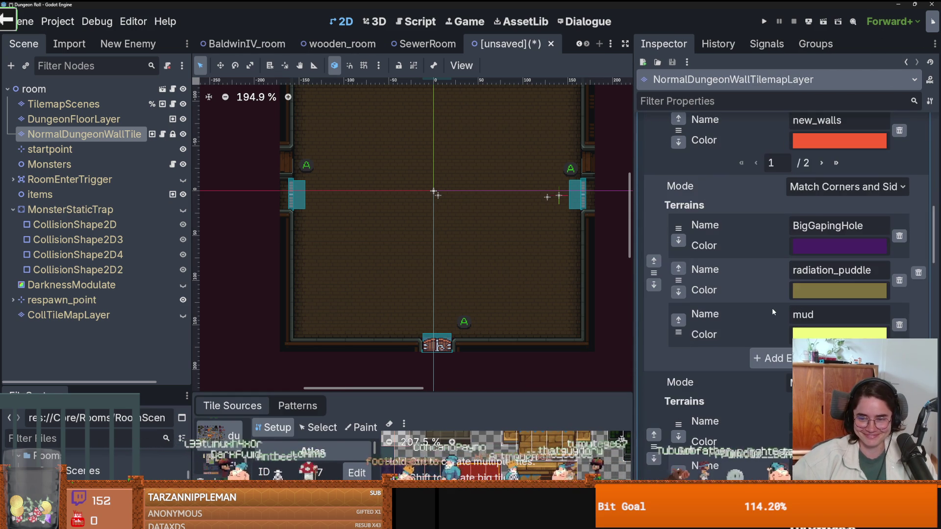
pyautogui.scroll(-5, 774, 309)
pyautogui.scroll(-3, 775, 309)
pyautogui.scroll(-4, 773, 343)
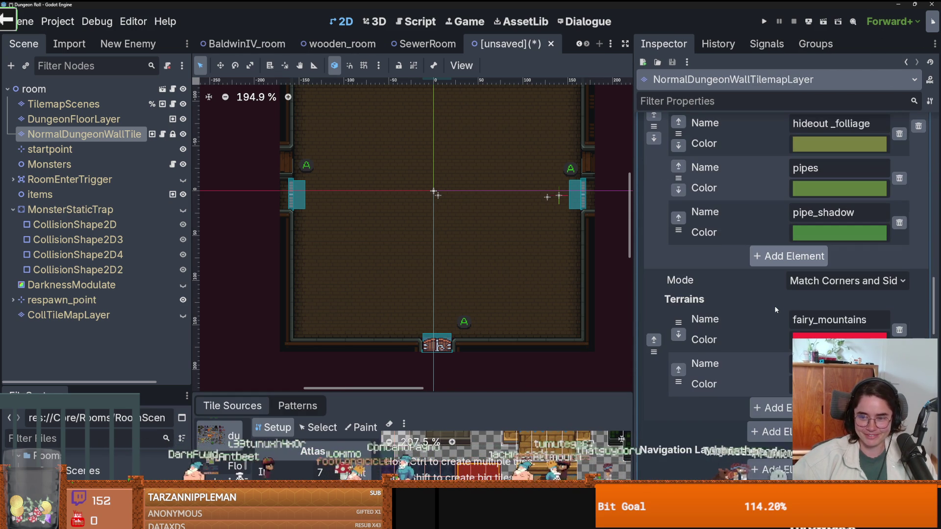
pyautogui.click(767, 407)
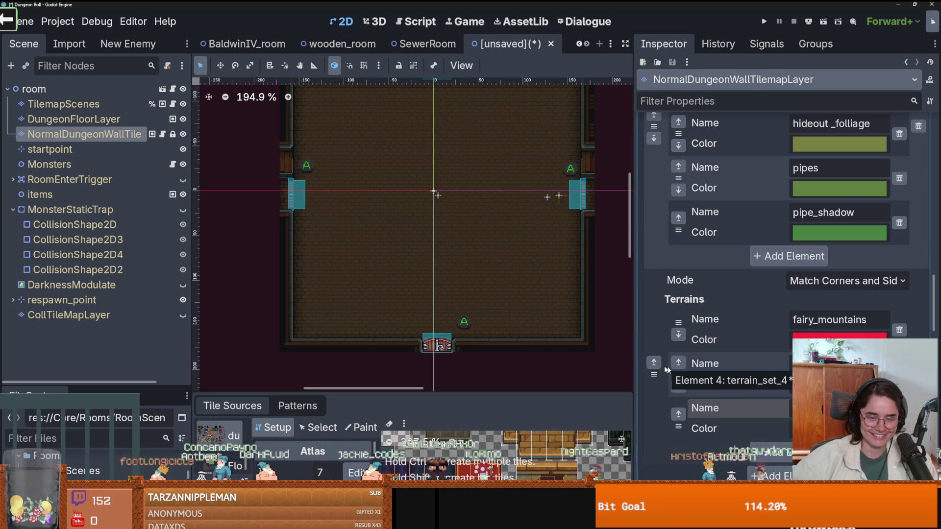
# Maximize the TileSet panel and zoom in on the dungeon wall atlas
pyautogui.moveTo(472, 394); pyautogui.dragTo(475, 154)
pyautogui.scroll(-3, 524, 304)
pyautogui.scroll(3, 527, 306)
pyautogui.scroll(1, 532, 307)
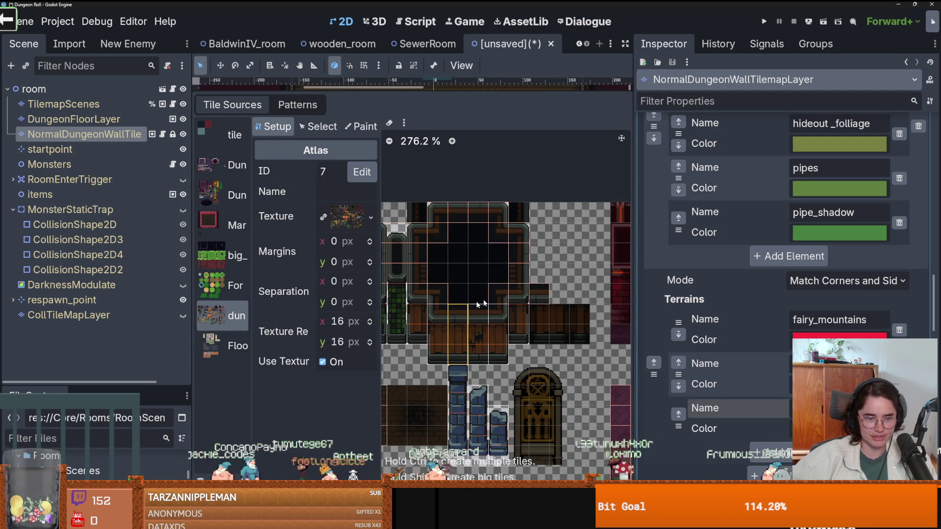
# In TileSet Paint mode, choose Terrain Set 4 and its WoodWall terrain
pyautogui.click(354, 129)
pyautogui.click(337, 215)
pyautogui.click(348, 308)
pyautogui.click(339, 233)
pyautogui.click(357, 298)
pyautogui.scroll(3, 409, 335)
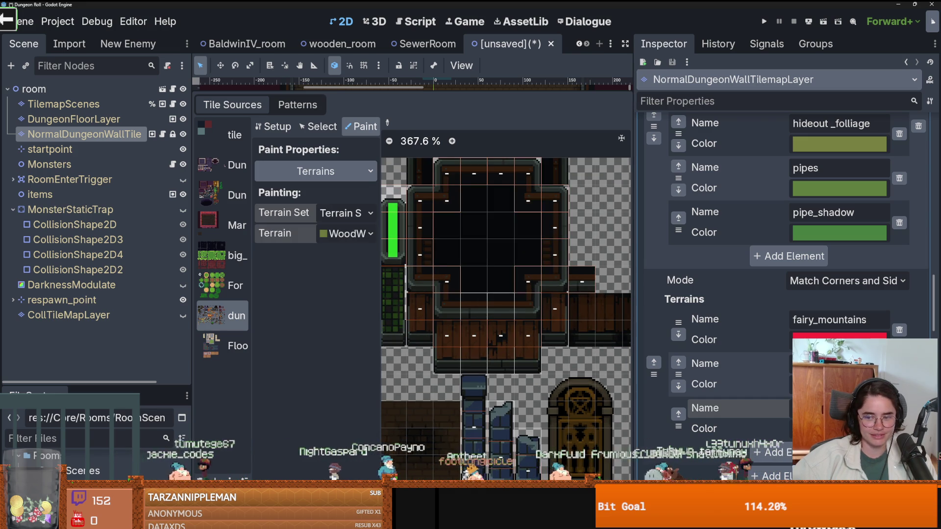
# Recolour the WoodWall terrain to light cyan
pyautogui.click(839, 144)
pyautogui.moveTo(830, 165); pyautogui.dragTo(781, 147)
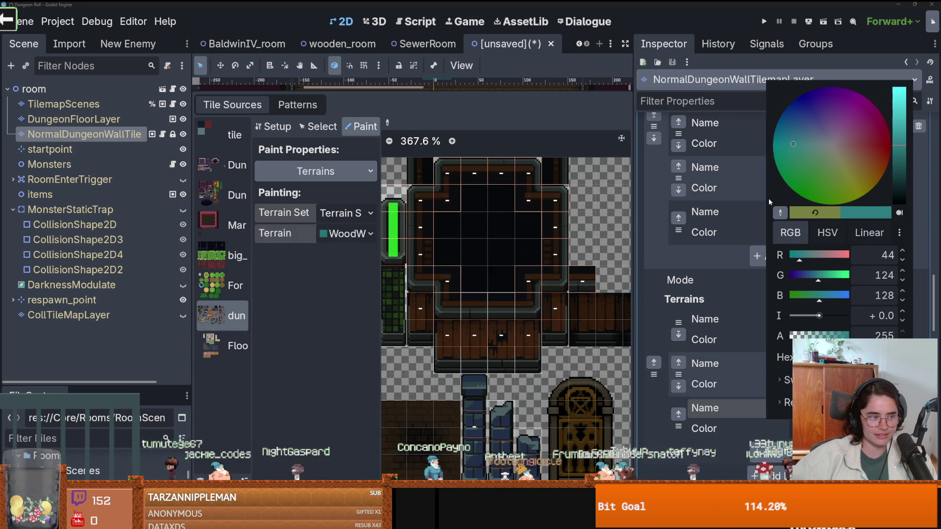
pyautogui.click(905, 113)
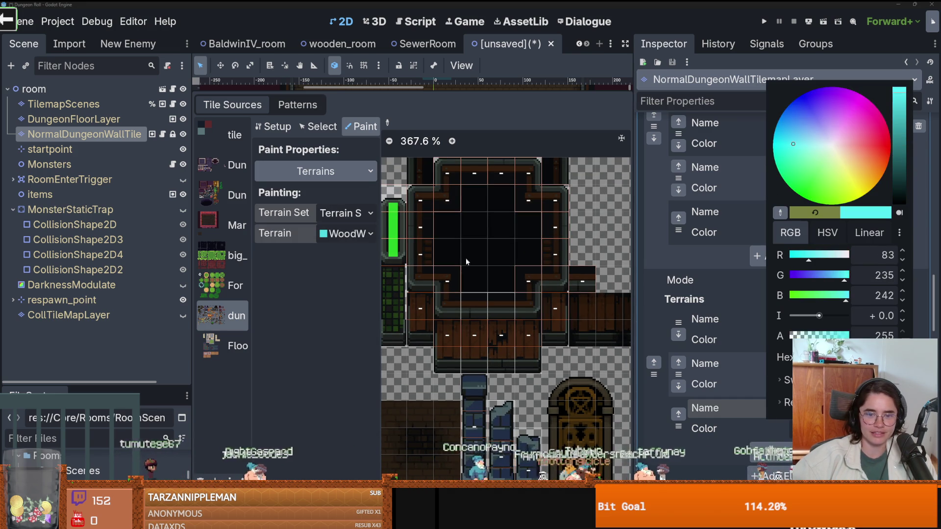
pyautogui.click(457, 277)
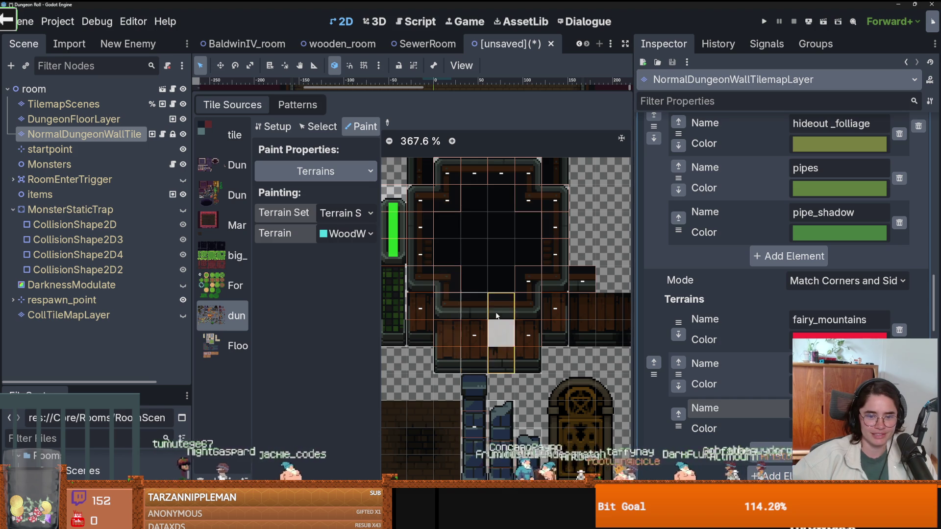
# Paint a texture origin y of -16 onto the wall tiles
pyautogui.click(316, 171)
pyautogui.click(309, 210)
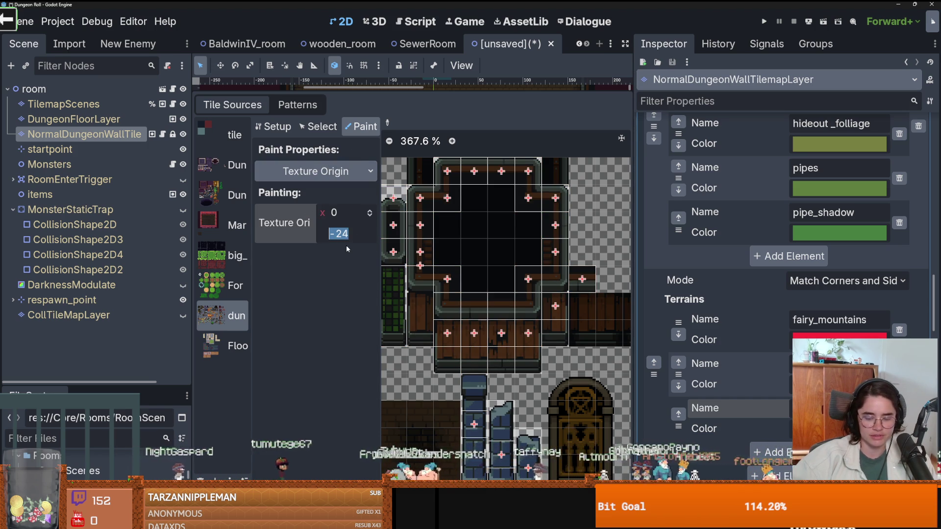
pyautogui.write('-16')
pyautogui.press('Return')
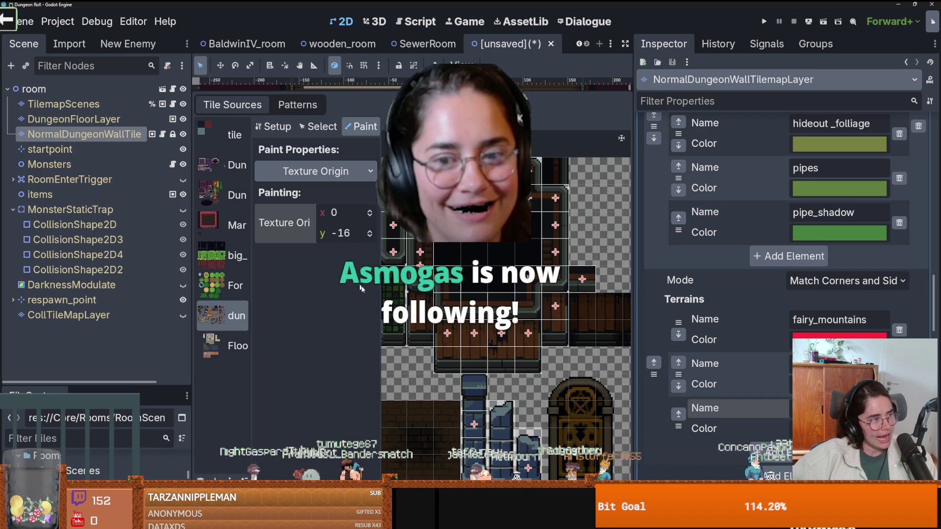
pyautogui.moveTo(476, 328); pyautogui.dragTo(555, 306)
pyautogui.scroll(5, 480, 352)
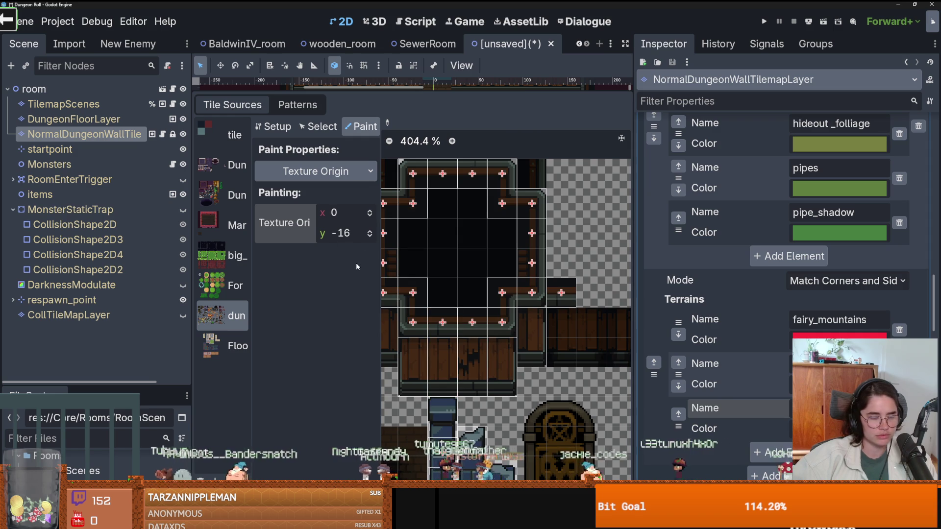
# Switch back to painting terrains with WoodWall selected
pyautogui.click(338, 165)
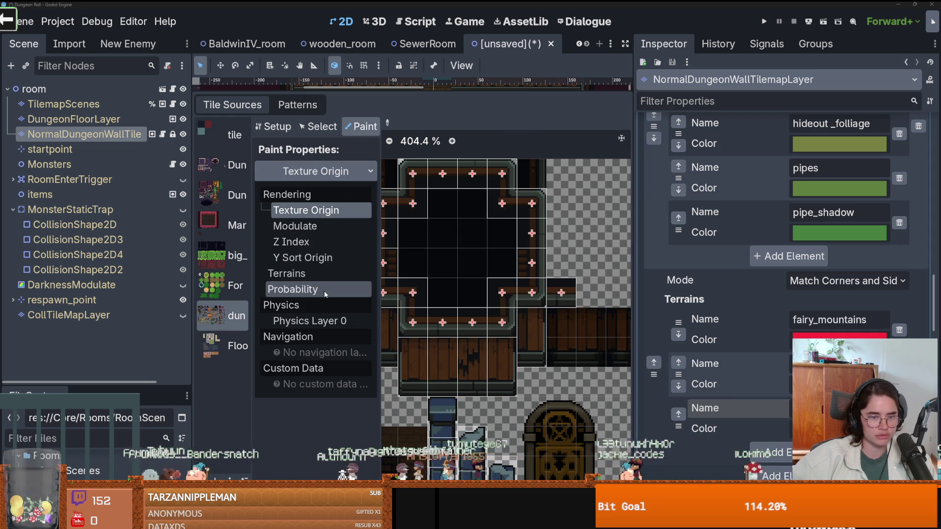
pyautogui.click(320, 273)
pyautogui.scroll(-1, 431, 304)
pyautogui.click(346, 234)
pyautogui.click(353, 297)
pyautogui.scroll(2, 449, 307)
pyautogui.hscroll(-2, 453, 310)
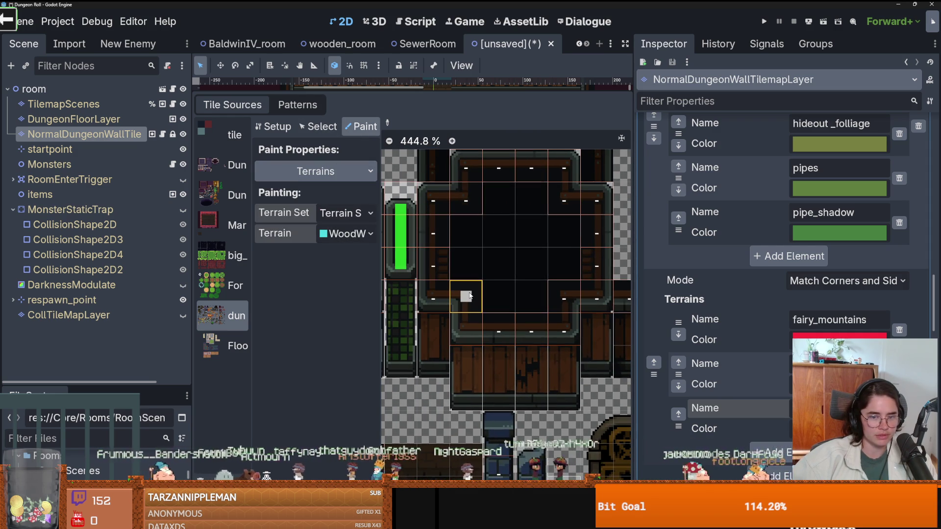
# Mark the pit's border tiles as WoodWall, erasing wrong marks on right and top tiles
pyautogui.click(470, 329)
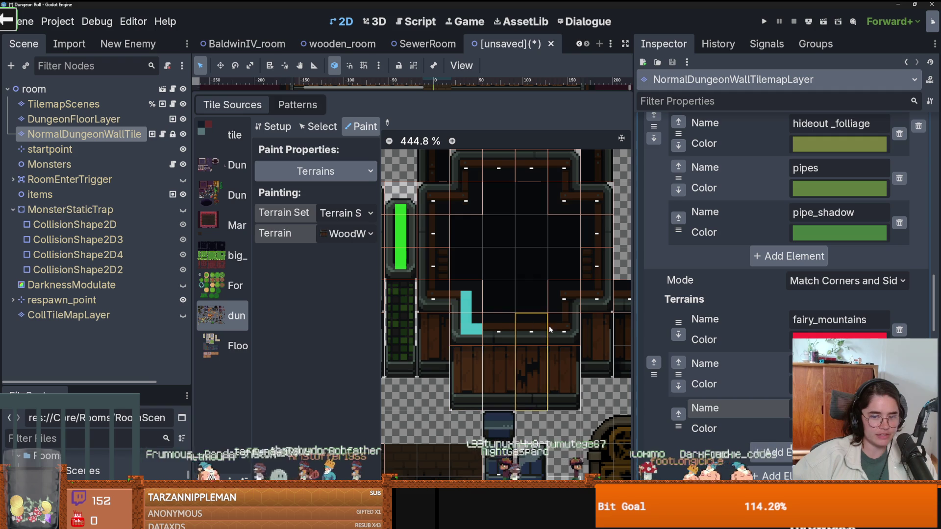
pyautogui.moveTo(596, 298); pyautogui.dragTo(599, 228)
pyautogui.moveTo(551, 173); pyautogui.dragTo(487, 177)
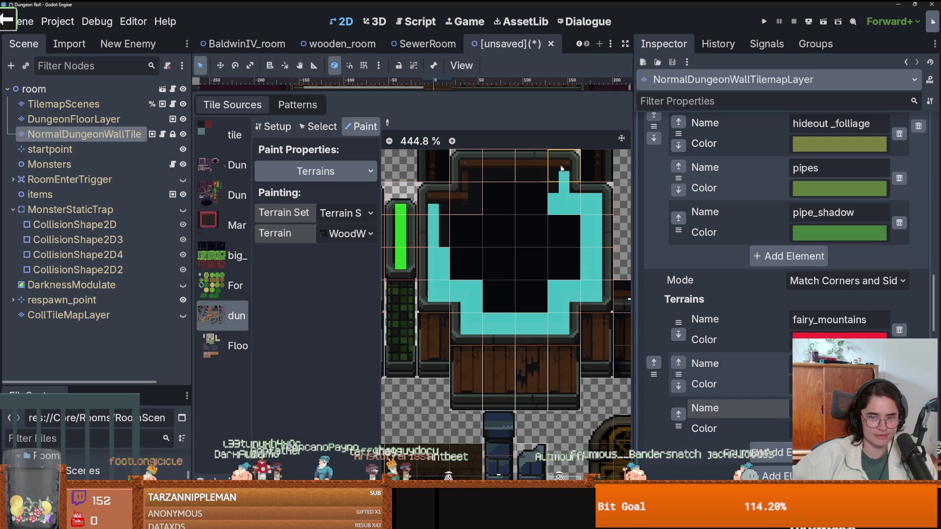
pyautogui.moveTo(463, 198)
pyautogui.mouseDown()
pyautogui.moveTo(465, 169)
pyautogui.moveTo(553, 193)
pyautogui.mouseUp()
# Mark two more inner tiles as WoodWall and restore the TileSet panel to the bottom
pyautogui.click(272, 126)
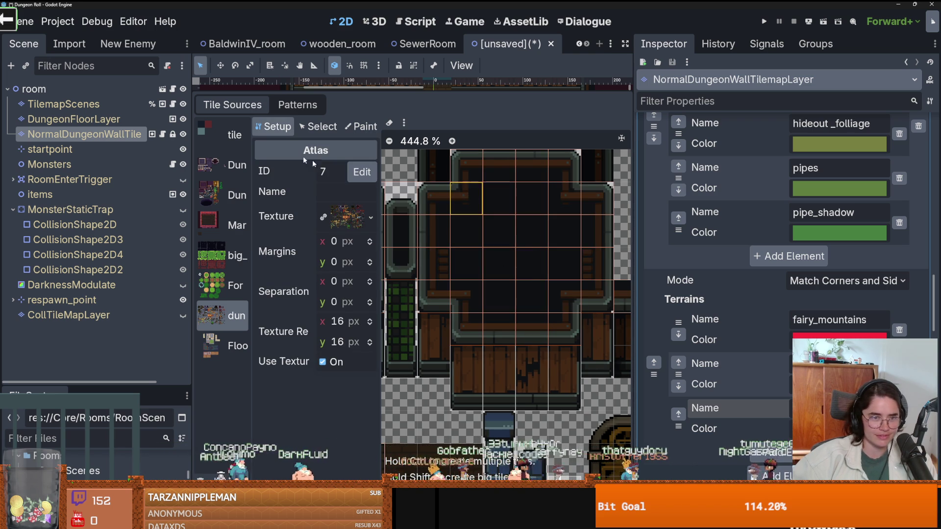
pyautogui.click(361, 127)
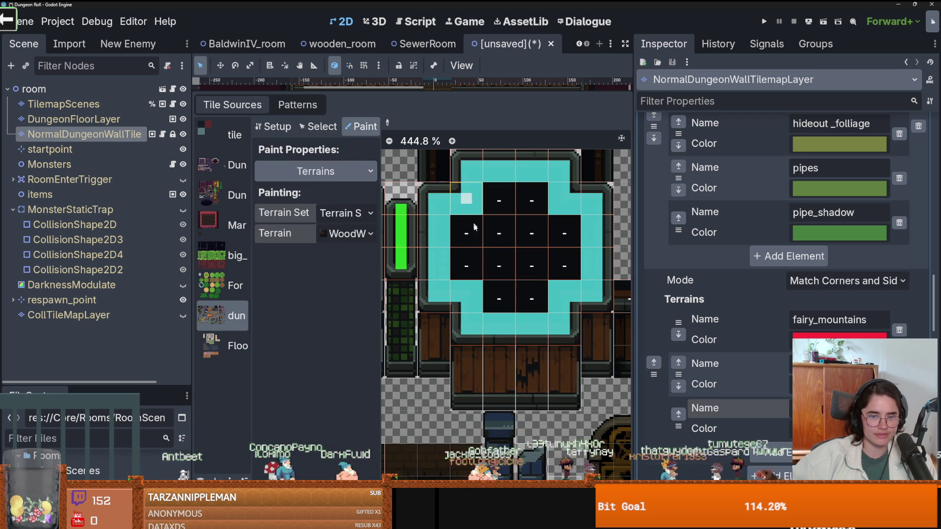
pyautogui.moveTo(459, 223); pyautogui.dragTo(468, 267)
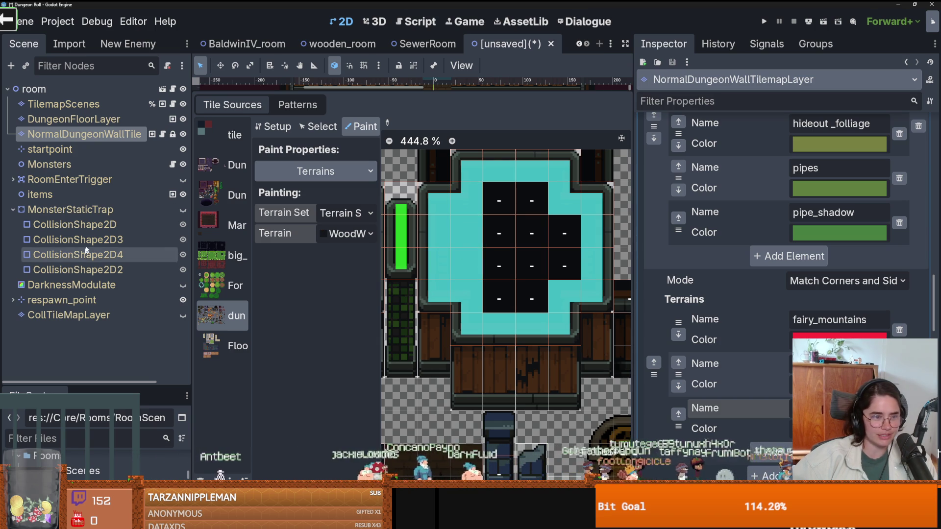
pyautogui.hotkey('shift', 'F12')
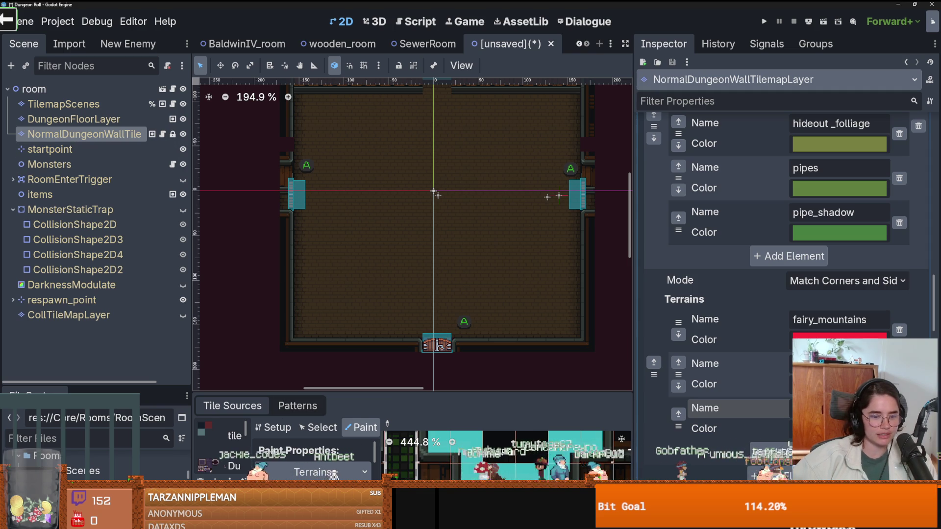
# Paint a wooden-walled pit in the room's upper middle with the WoodWall terrain
pyautogui.click(333, 474)
pyautogui.click(263, 475)
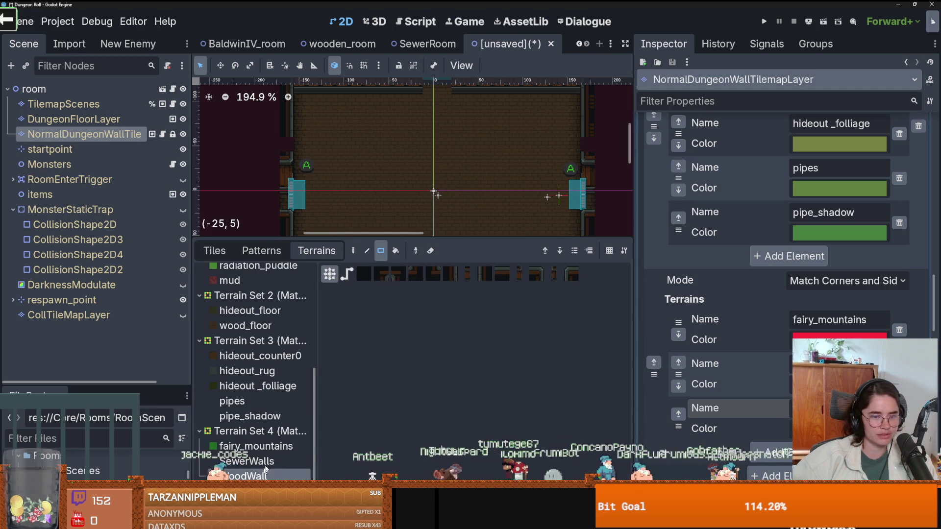
pyautogui.moveTo(393, 239); pyautogui.dragTo(392, 394)
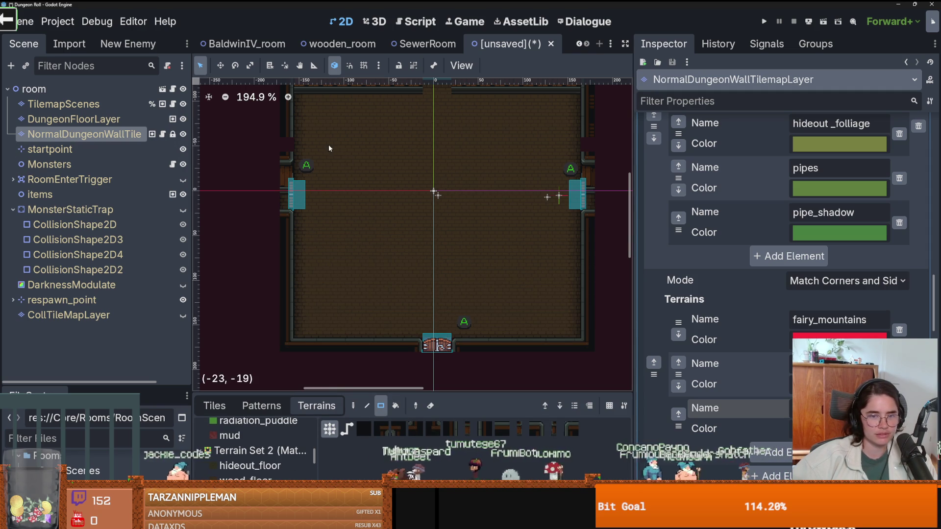
pyautogui.moveTo(372, 150); pyautogui.dragTo(499, 226)
# Zoom over the room to check the painted walls, then select the Monsters node
pyautogui.scroll(-3, 469, 219)
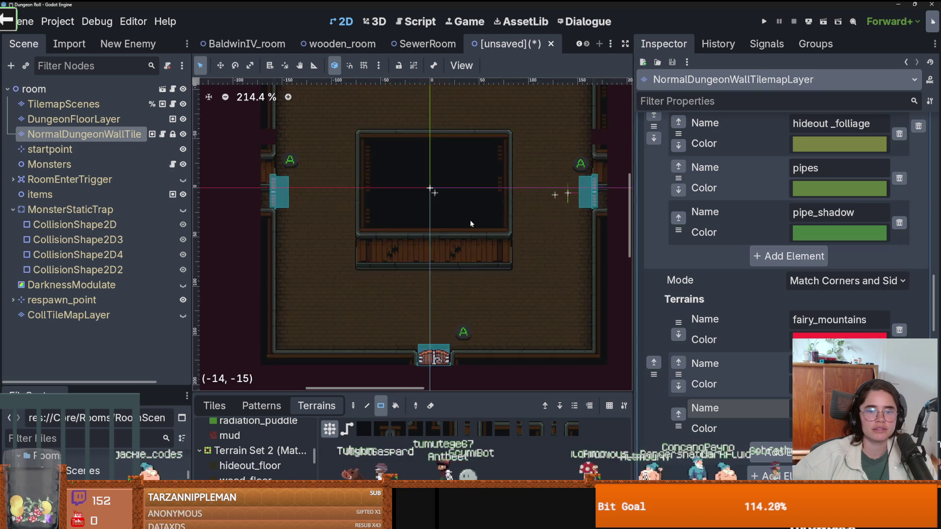
pyautogui.scroll(3, 468, 234)
pyautogui.scroll(-2, 414, 213)
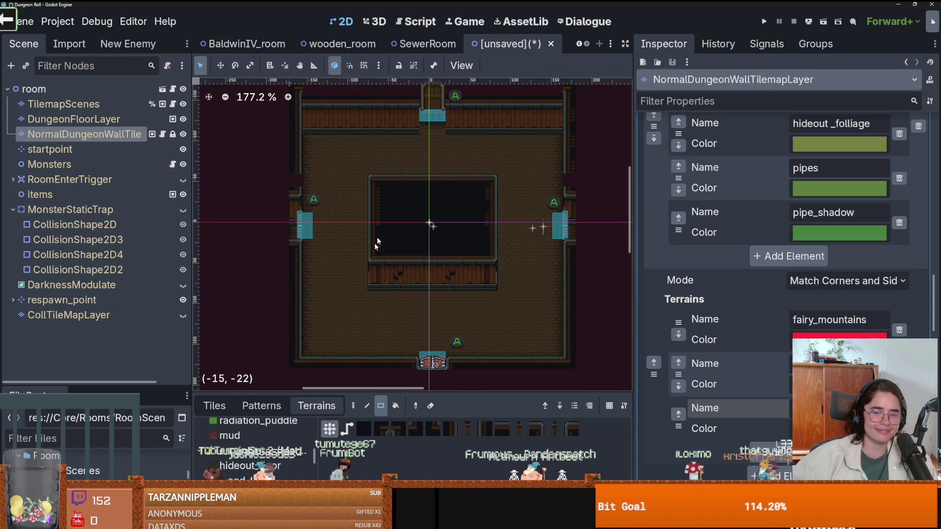
pyautogui.scroll(4, 448, 282)
pyautogui.scroll(-1, 448, 282)
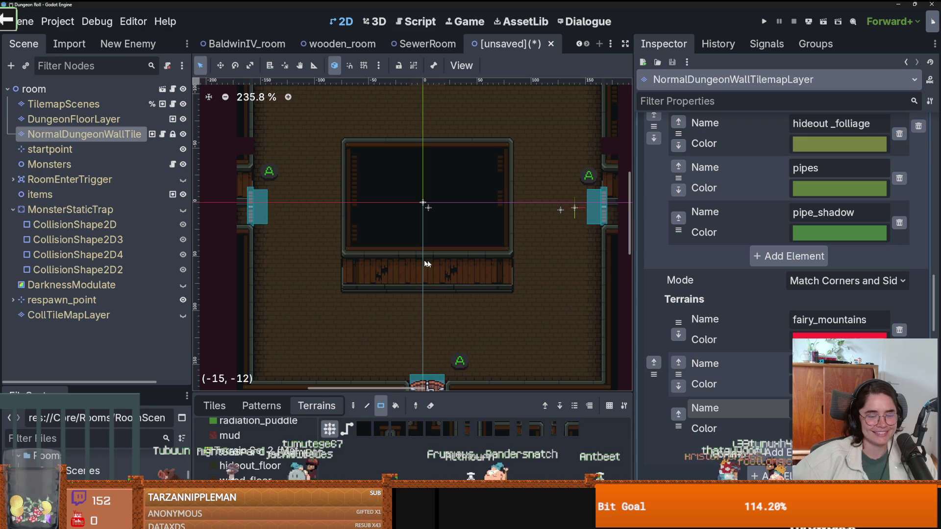
pyautogui.scroll(-1, 323, 251)
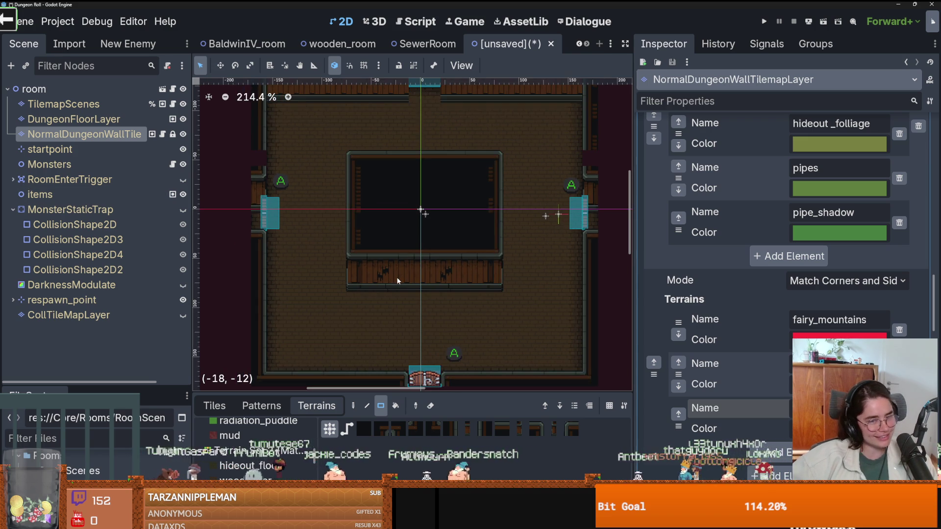
pyautogui.scroll(1, 325, 295)
pyautogui.scroll(-1, 294, 284)
pyautogui.scroll(1, 245, 265)
pyautogui.scroll(-2, 348, 256)
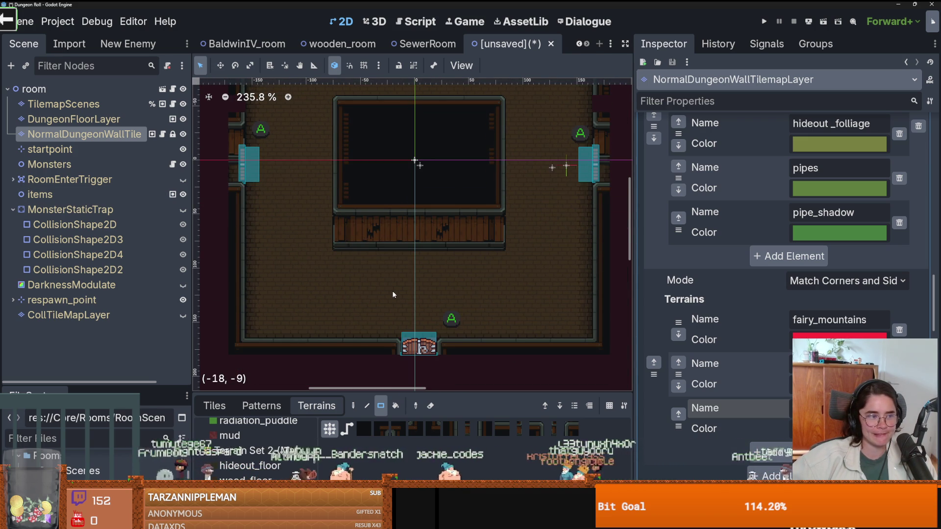
pyautogui.scroll(1, 422, 299)
pyautogui.scroll(-2, 416, 294)
pyautogui.scroll(1, 410, 286)
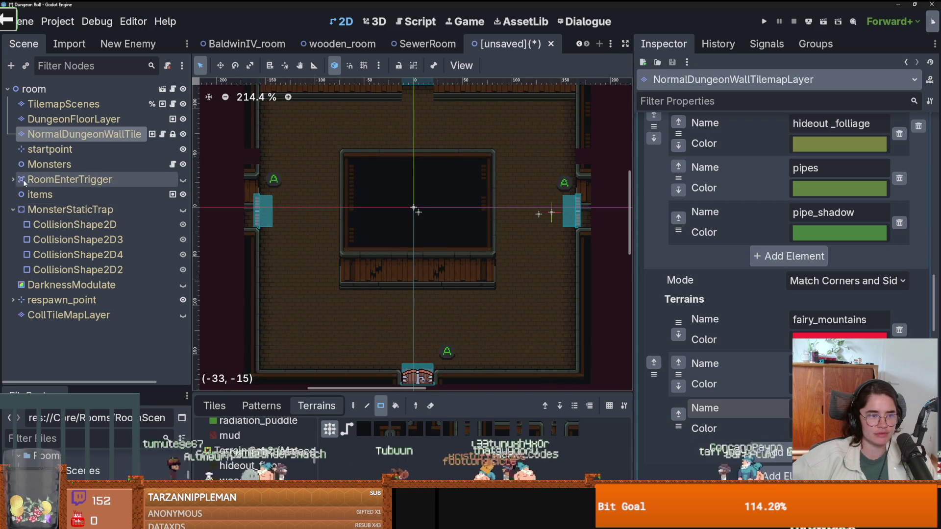
pyautogui.click(44, 167)
# Instance monster_marker.tscn under Monsters and duplicate it into four corner markers
pyautogui.hotkey('ctrl', 'shift', 'a')
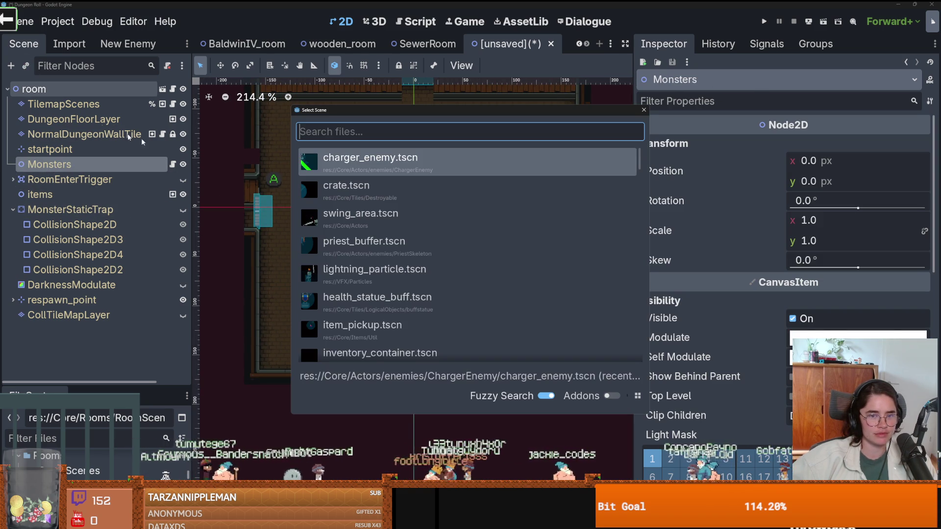
pyautogui.write('monster')
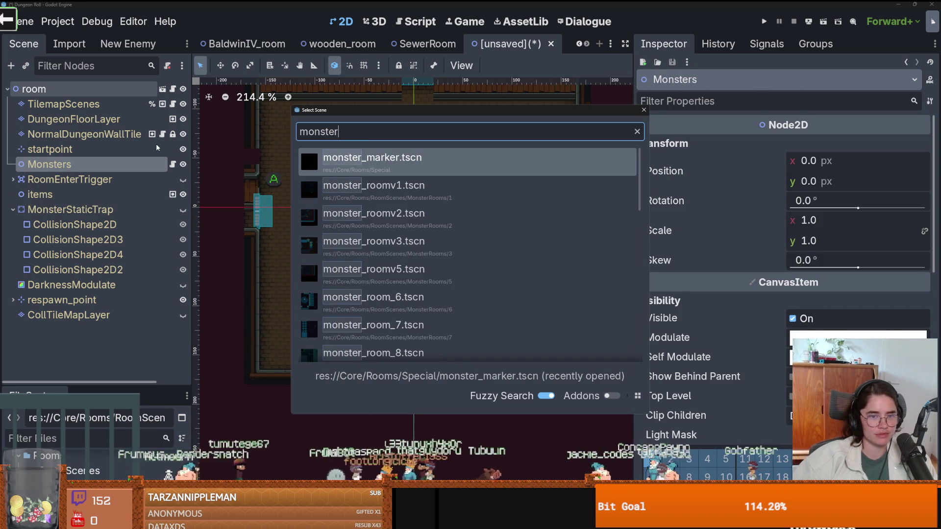
pyautogui.press('Return')
pyautogui.rightClick(313, 137)
pyautogui.click(343, 191)
pyautogui.hotkey('ctrl', 'd')
pyautogui.moveTo(313, 137)
pyautogui.mouseDown()
pyautogui.moveTo(539, 130)
pyautogui.moveTo(544, 331)
pyautogui.moveTo(308, 330)
pyautogui.mouseUp()
pyautogui.hotkey('ctrl', 'd')
pyautogui.hotkey('ctrl', 'd')
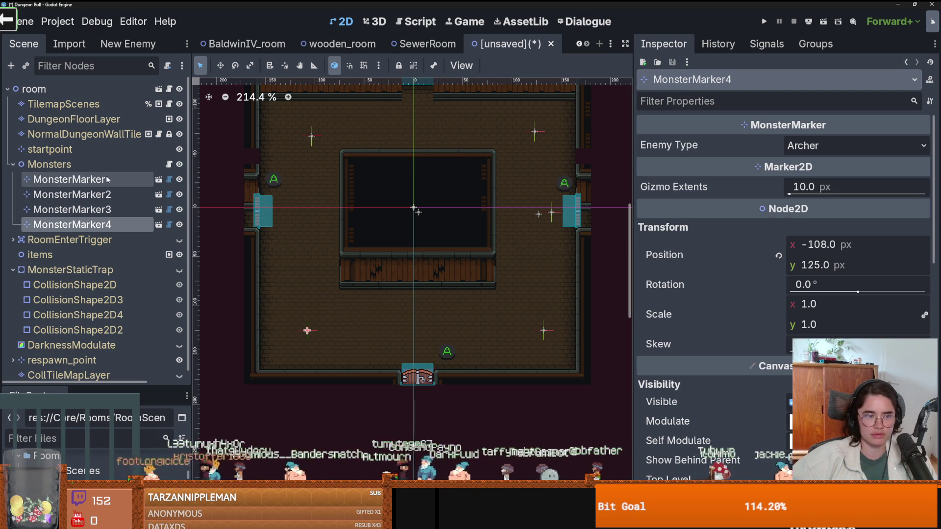
# Set the first MonsterMarker and MonsterMarker3 to the Bat enemy type
pyautogui.click(68, 179)
pyautogui.click(848, 145)
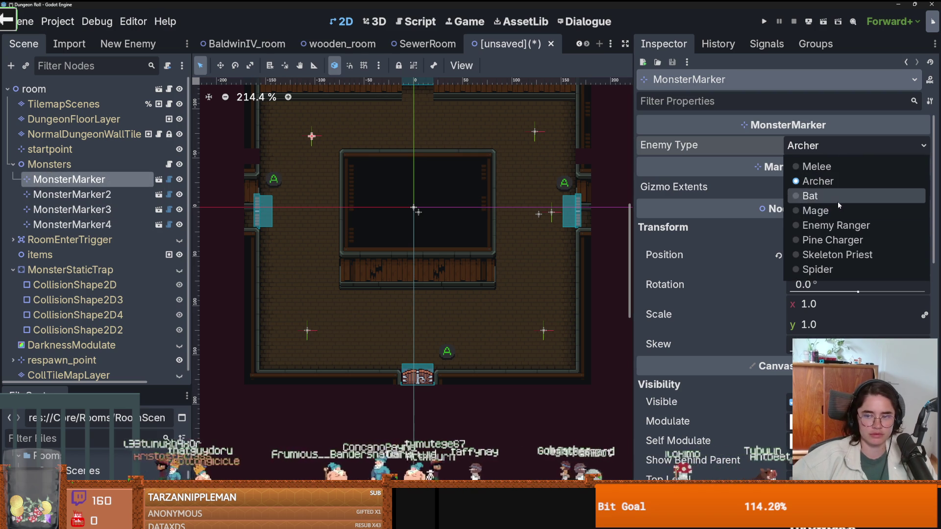
pyautogui.click(837, 198)
pyautogui.click(88, 194)
pyautogui.click(98, 210)
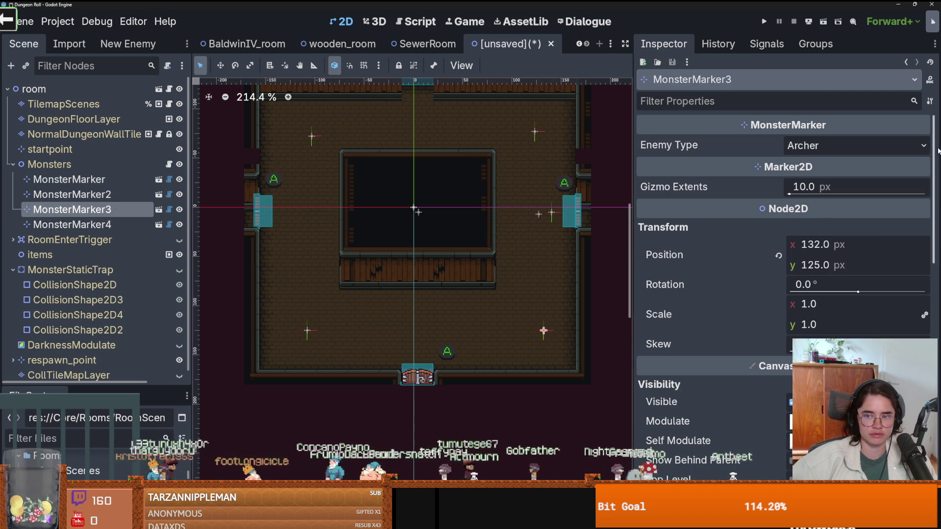
pyautogui.click(847, 145)
pyautogui.click(833, 197)
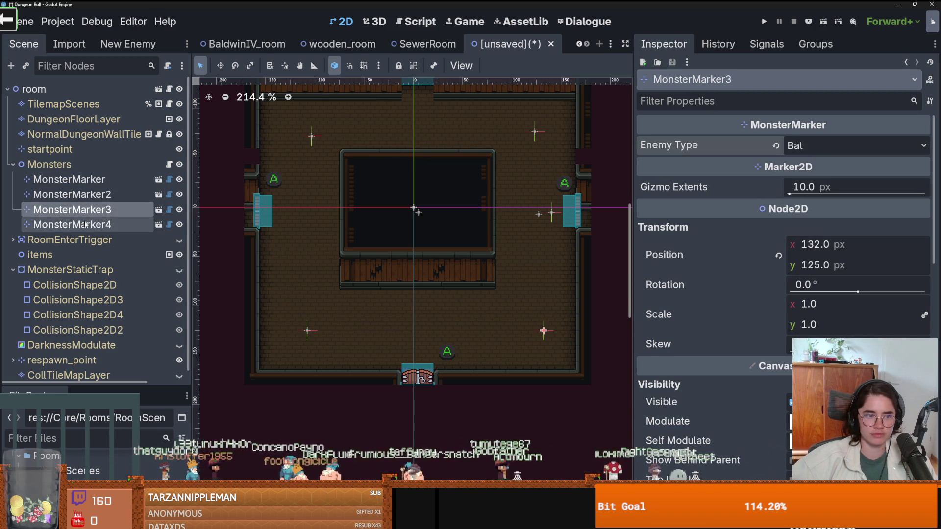
# Set MonsterMarker2 and MonsterMarker4 to Melee, then start saving the scene under a new name
pyautogui.click(88, 195)
pyautogui.click(821, 143)
pyautogui.click(814, 168)
pyautogui.click(73, 224)
pyautogui.click(848, 145)
pyautogui.click(808, 164)
pyautogui.hotkey('ctrl', 's')
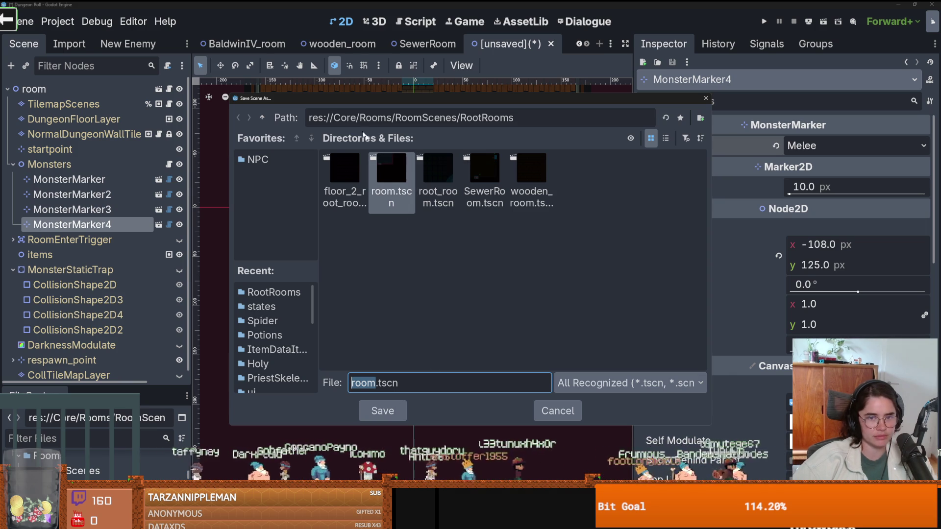
# Create folder 27 under RoomScenes/MonsterRooms and save the room there as monster_room_27.tscn
pyautogui.click(262, 117)
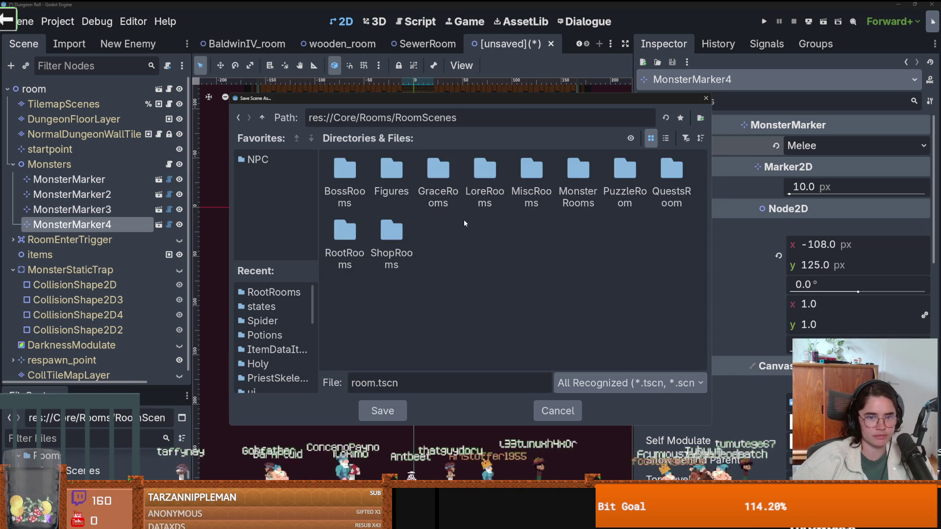
pyautogui.doubleClick(566, 171)
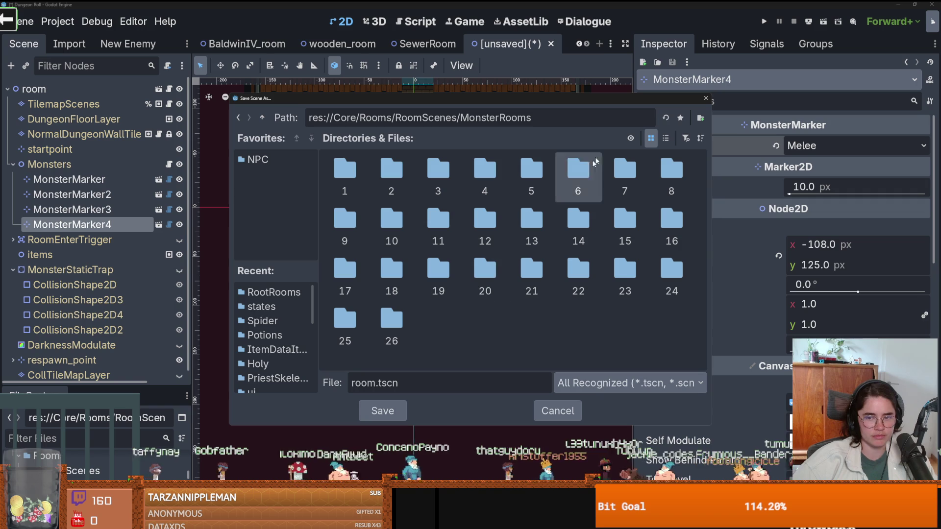
pyautogui.click(699, 118)
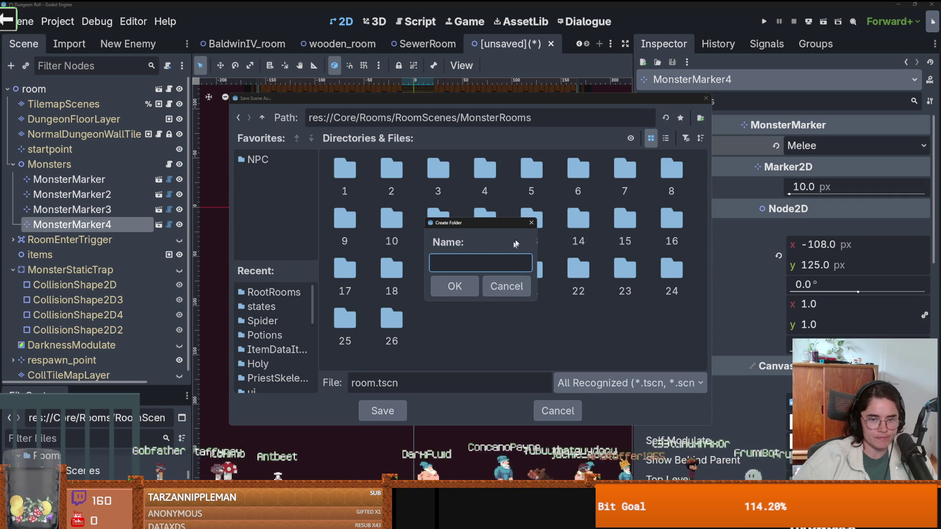
pyautogui.click(532, 223)
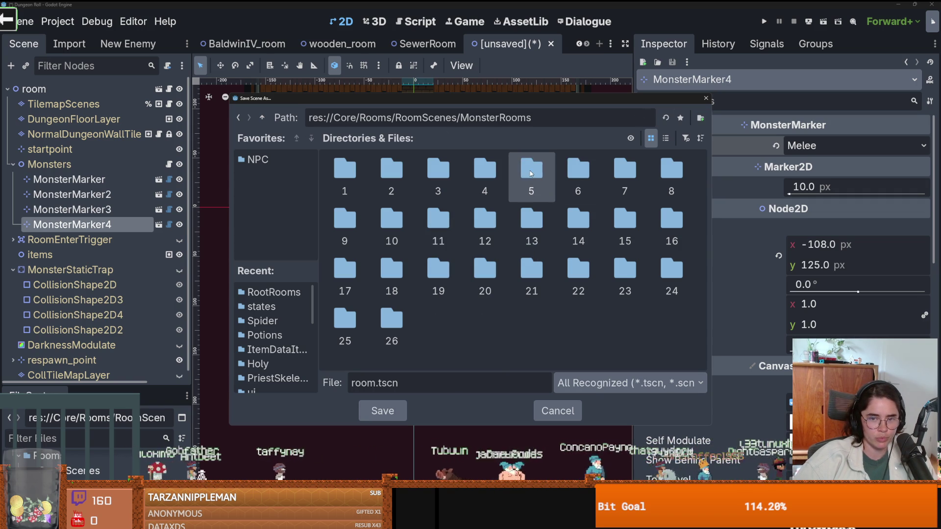
pyautogui.doubleClick(577, 172)
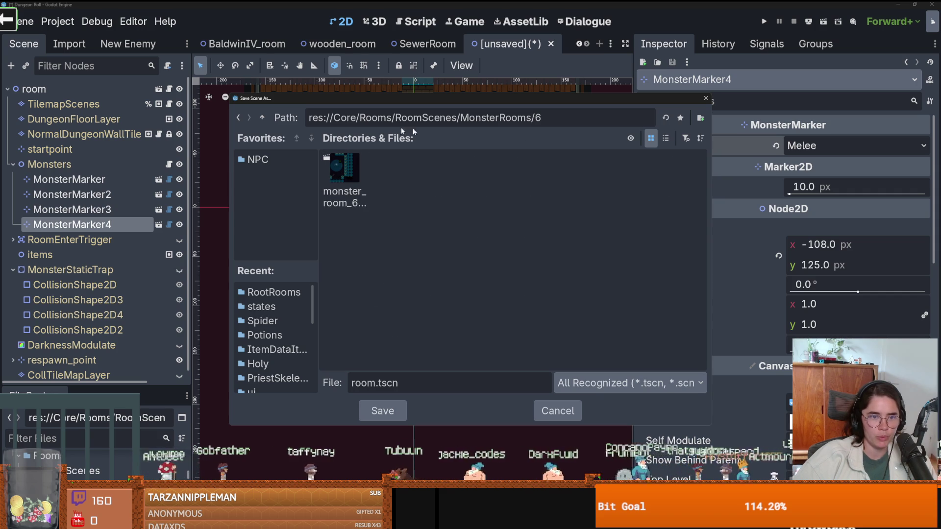
pyautogui.click(262, 117)
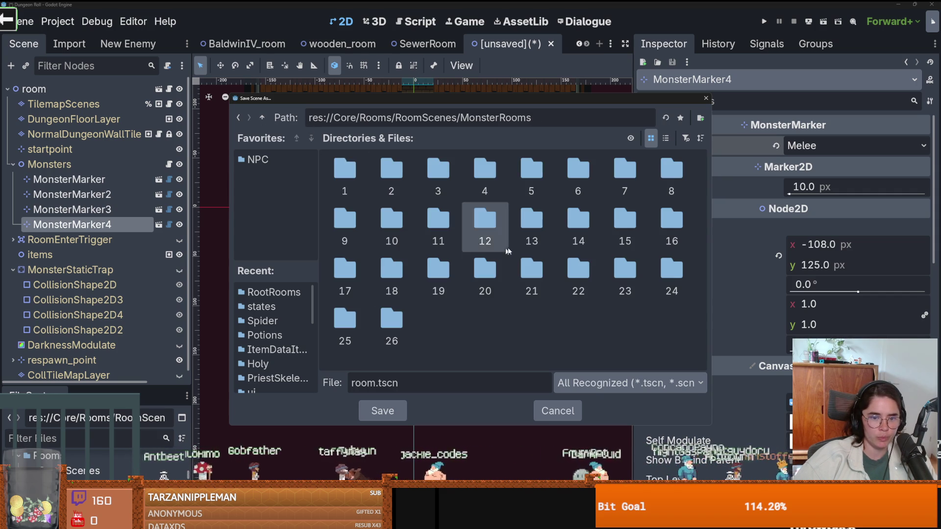
pyautogui.click(700, 117)
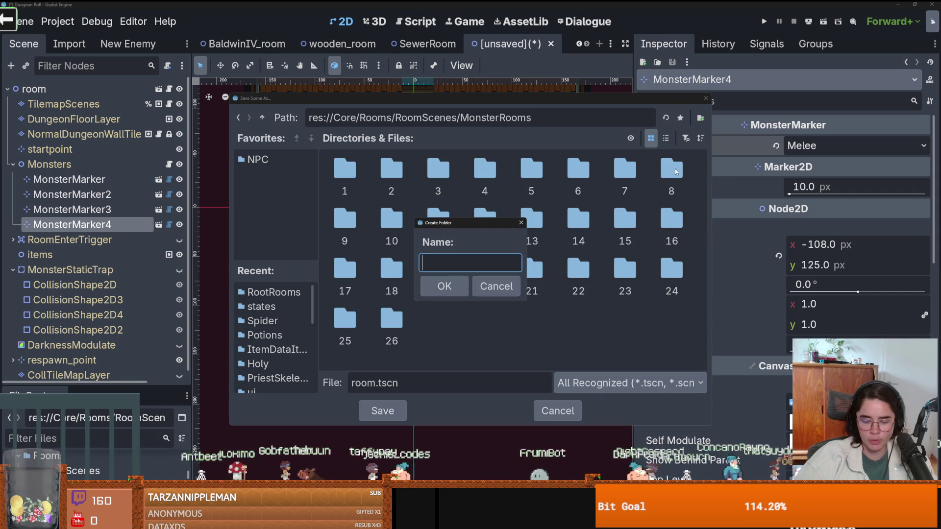
pyautogui.write('27')
pyautogui.press('Return')
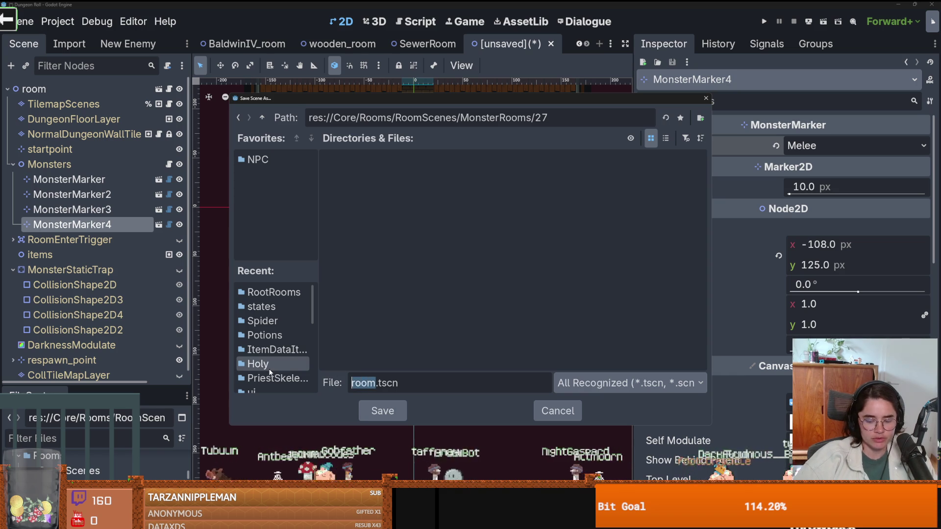
pyautogui.write('room')
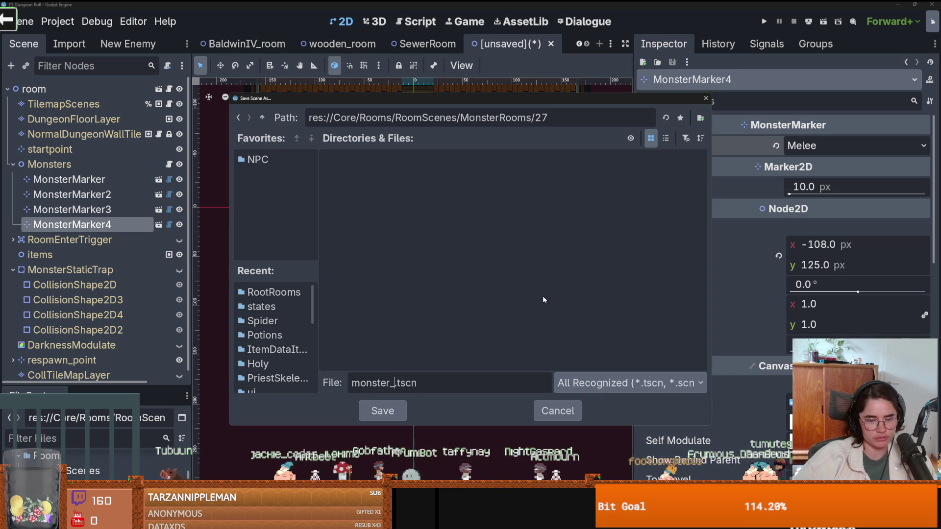
pyautogui.write('_27')
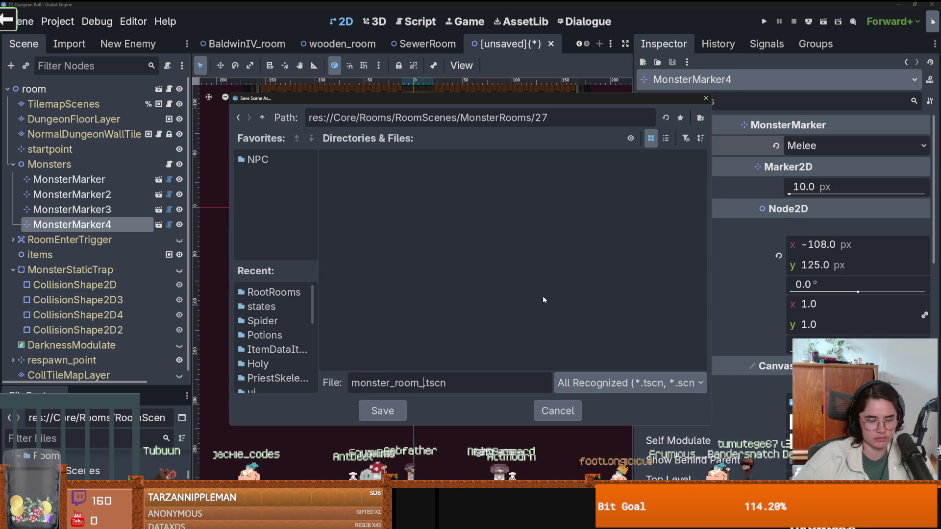
pyautogui.press('Return')
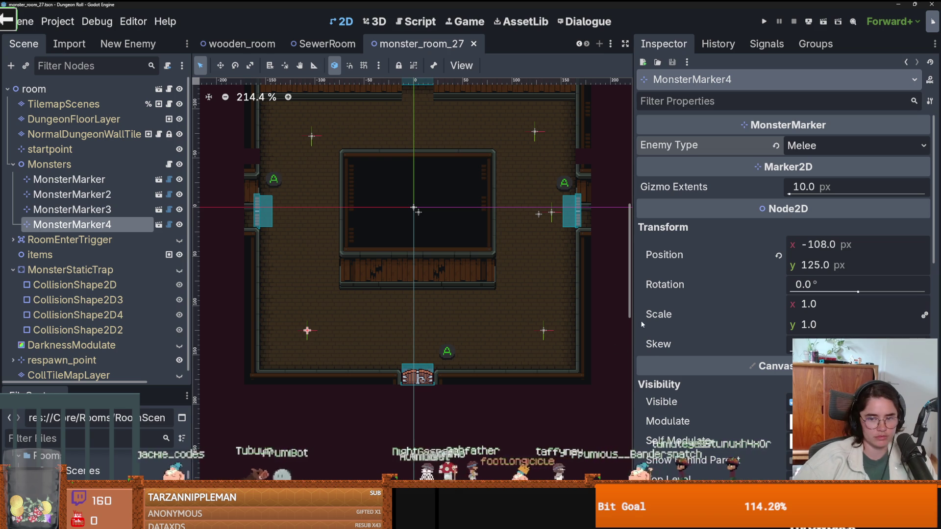
# Widen the room canvas, collapse the Monsters and respawn_point branches, and save the scene
pyautogui.moveTo(634, 323); pyautogui.dragTo(664, 323)
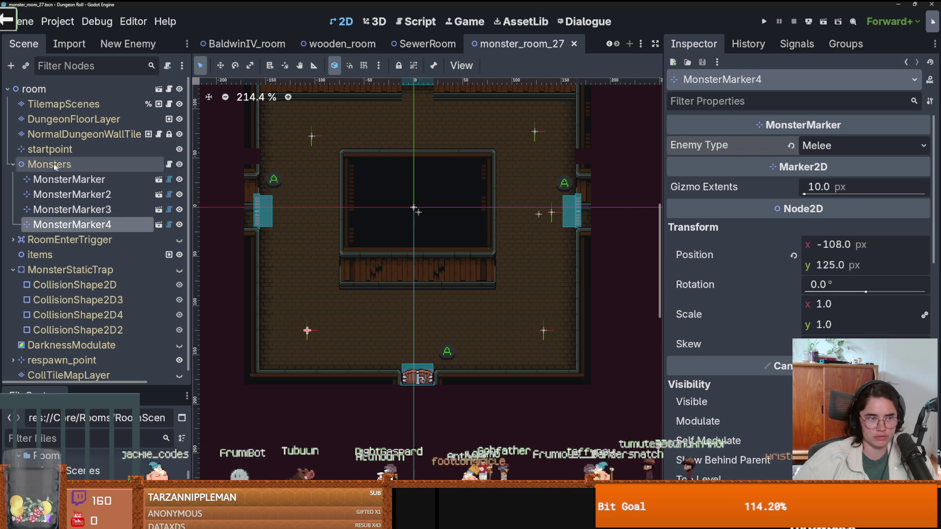
pyautogui.click(12, 164)
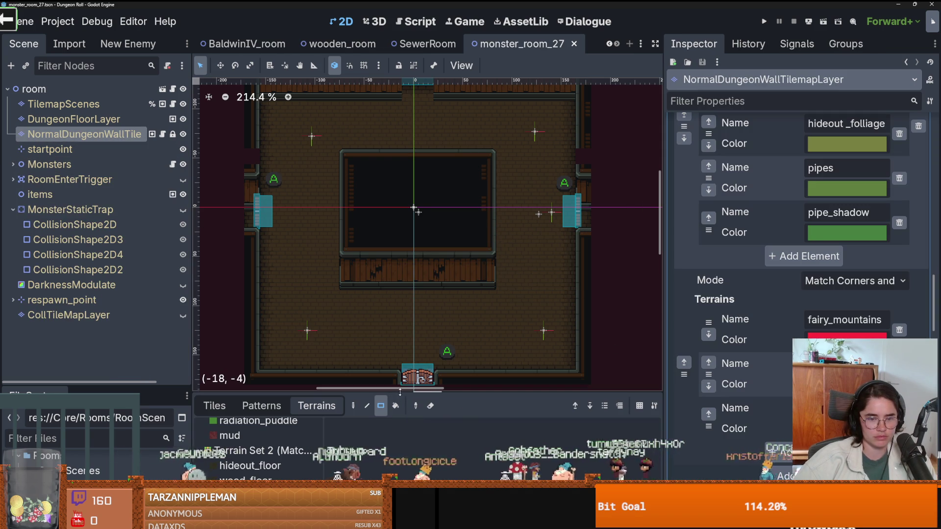
pyautogui.hotkey('ctrl', 's')
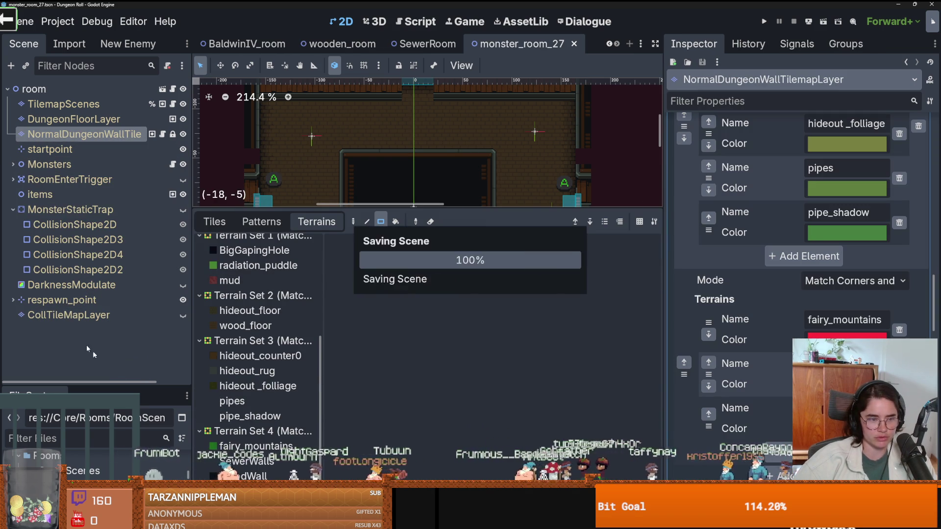
pyautogui.click(13, 300)
pyautogui.hotkey('ctrl', 's')
pyautogui.click(13, 301)
pyautogui.click(12, 301)
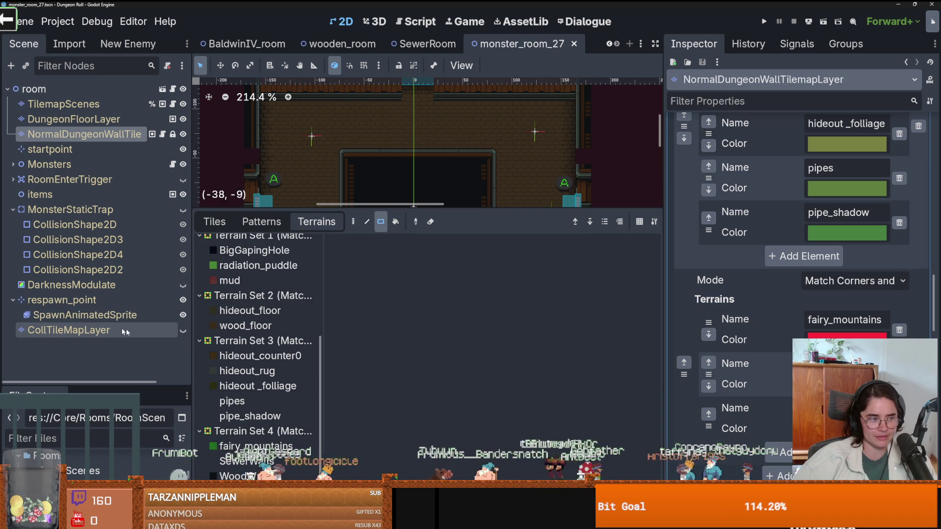
pyautogui.click(13, 302)
pyautogui.hotkey('ctrl', 's')
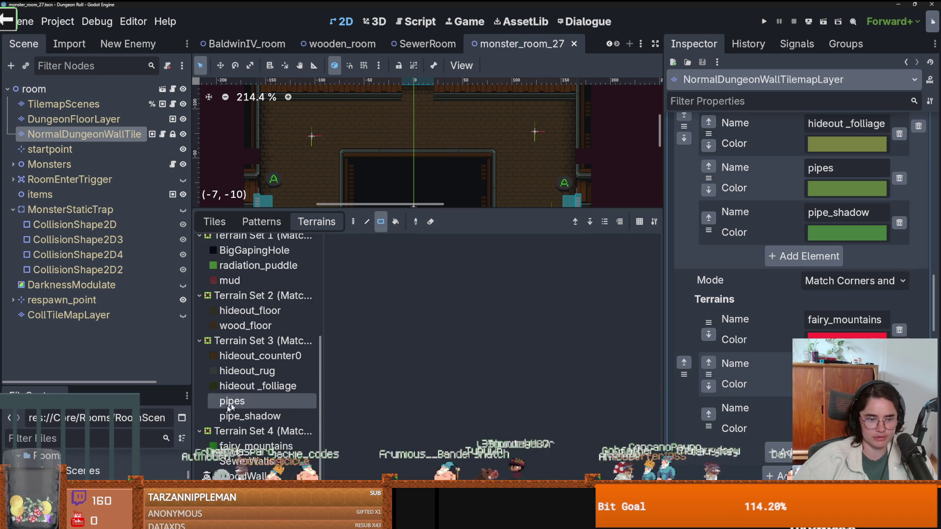
# Shrink the terrain panel, save again, and begin renaming the room's root node
pyautogui.moveTo(335, 211); pyautogui.dragTo(335, 395)
pyautogui.hotkey('ctrl', 's')
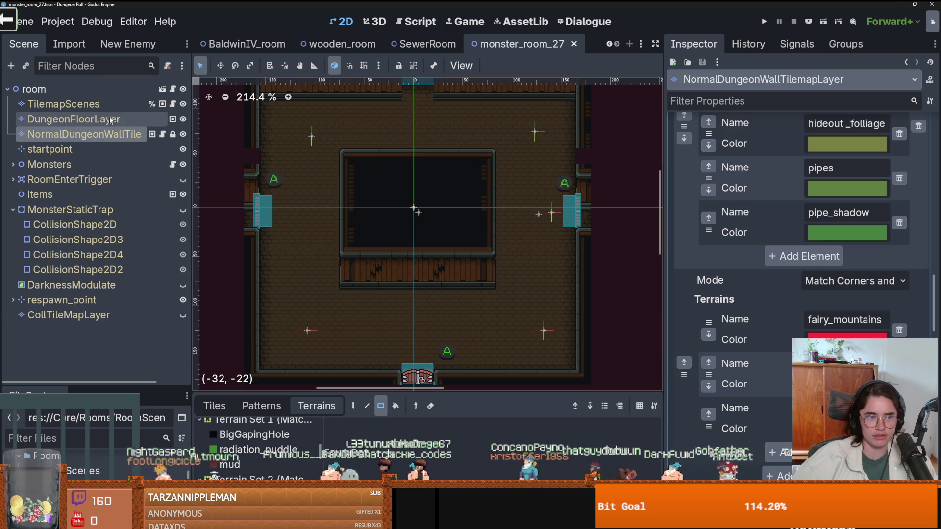
pyautogui.click(84, 91)
pyautogui.doubleClick(85, 91)
# Rename the root node to MonsterRoom27 and give it a new RoomRes resource
pyautogui.write('Monste')
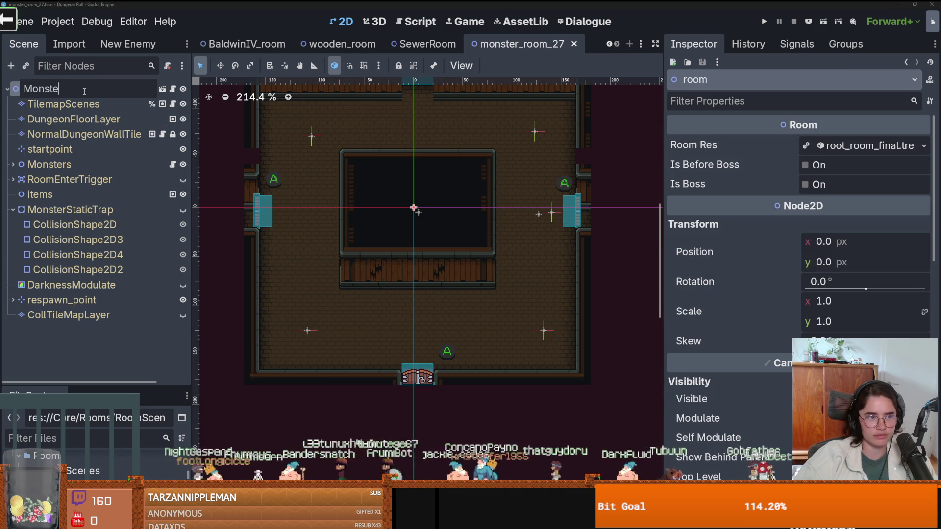
pyautogui.write('rRoom27')
pyautogui.press('Return')
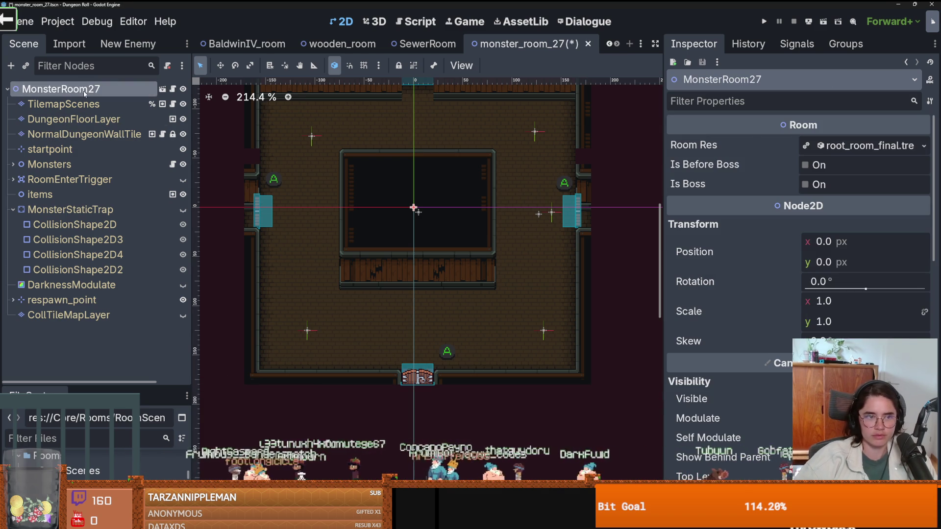
pyautogui.click(923, 146)
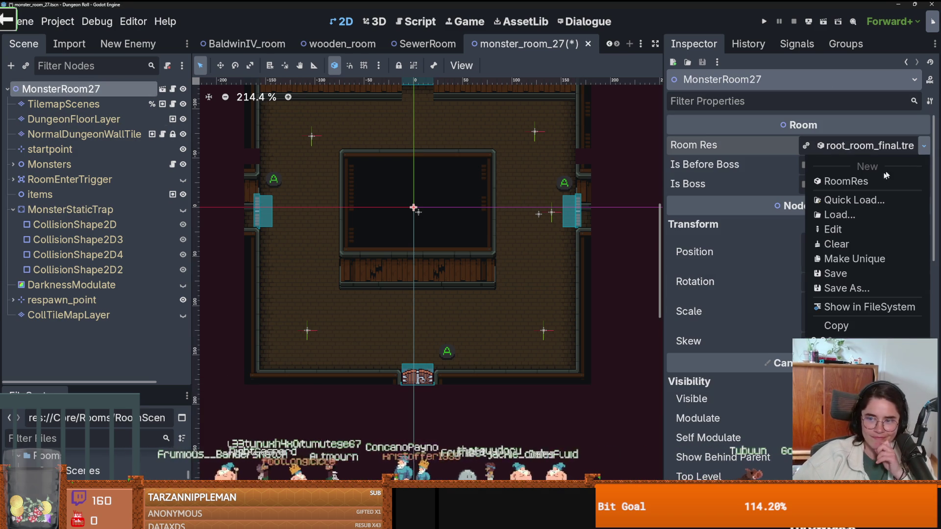
pyautogui.click(849, 182)
pyautogui.click(924, 146)
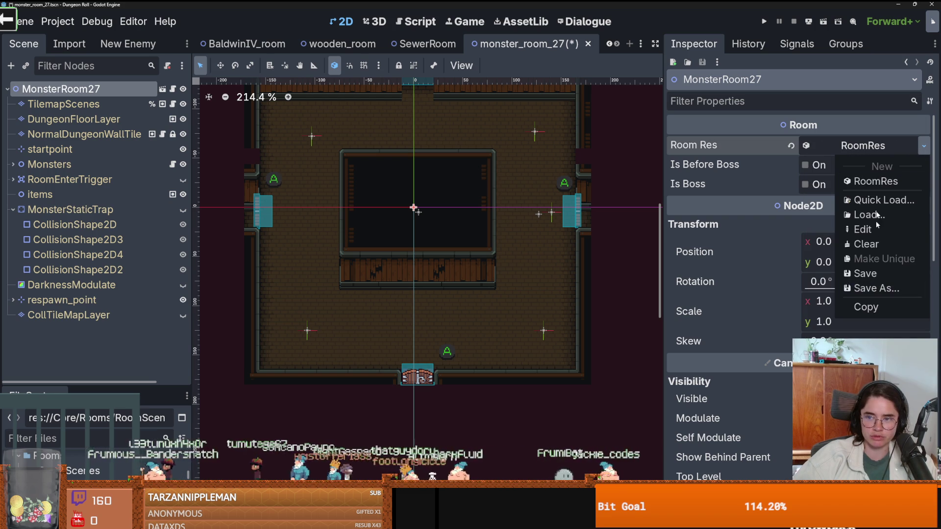
pyautogui.click(859, 145)
# Set the RoomRes type to Monster, save, and start filtering the project files
pyautogui.click(859, 146)
pyautogui.click(833, 167)
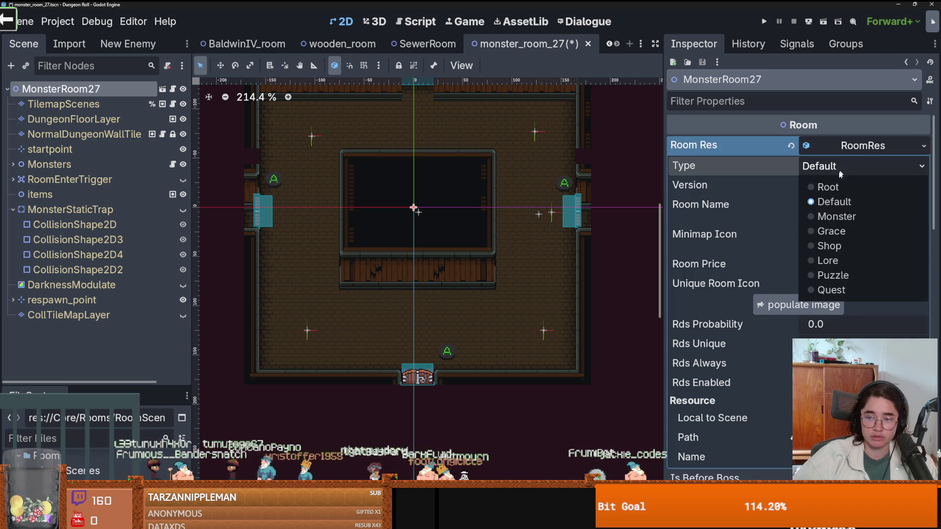
pyautogui.click(825, 213)
pyautogui.hotkey('ctrl', 's')
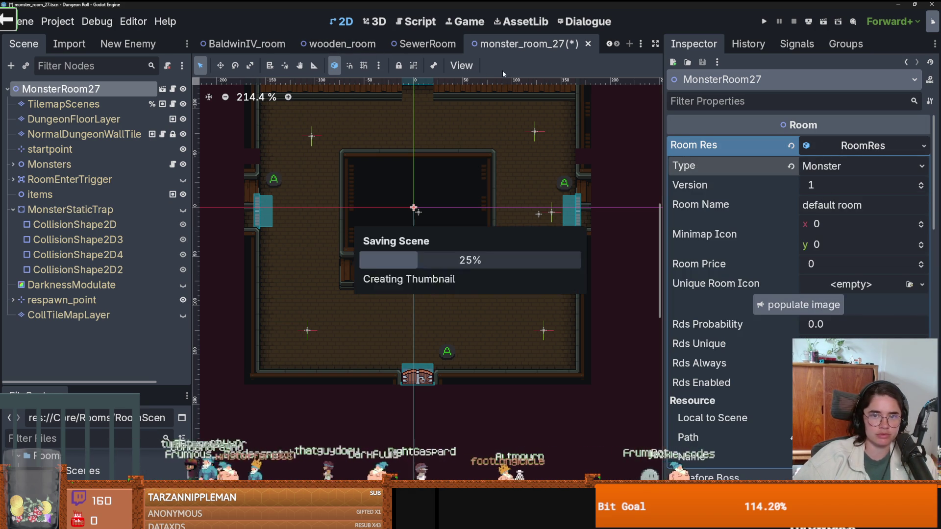
pyautogui.moveTo(79, 387); pyautogui.dragTo(79, 207)
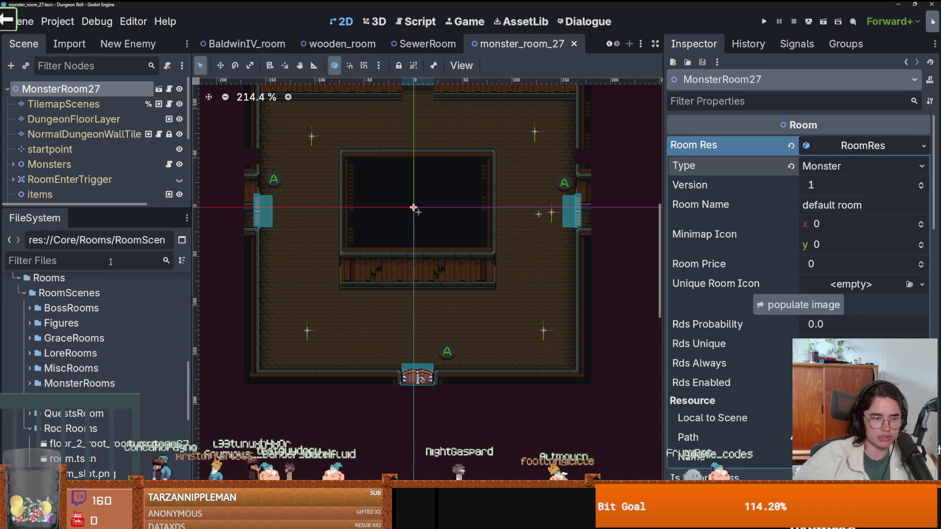
pyautogui.click(74, 260)
# Filter the FileSystem for 'monster' and open monster_room_26 and monster_room_27
pyautogui.write('monster')
pyautogui.scroll(-10, 114, 401)
pyautogui.scroll(-4, 114, 410)
pyautogui.doubleClick(108, 332)
pyautogui.click(85, 88)
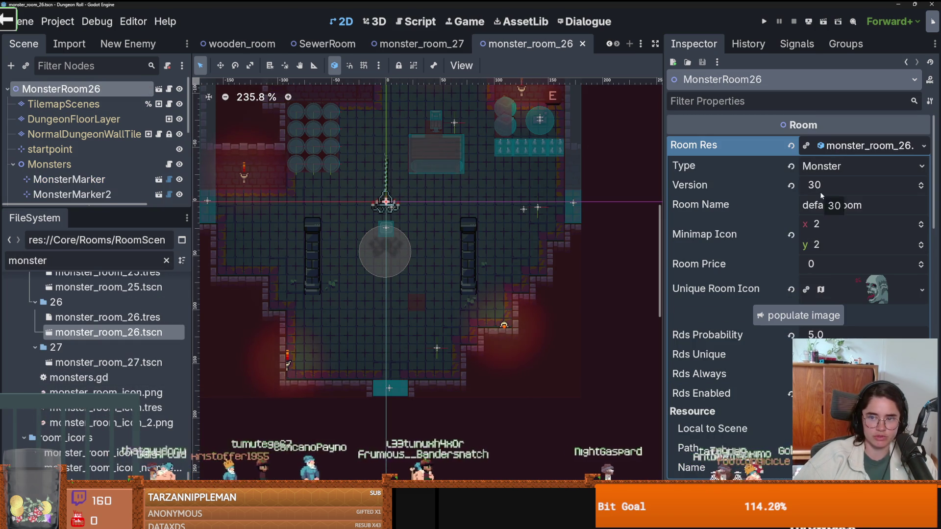
pyautogui.click(107, 362)
pyautogui.doubleClick(108, 362)
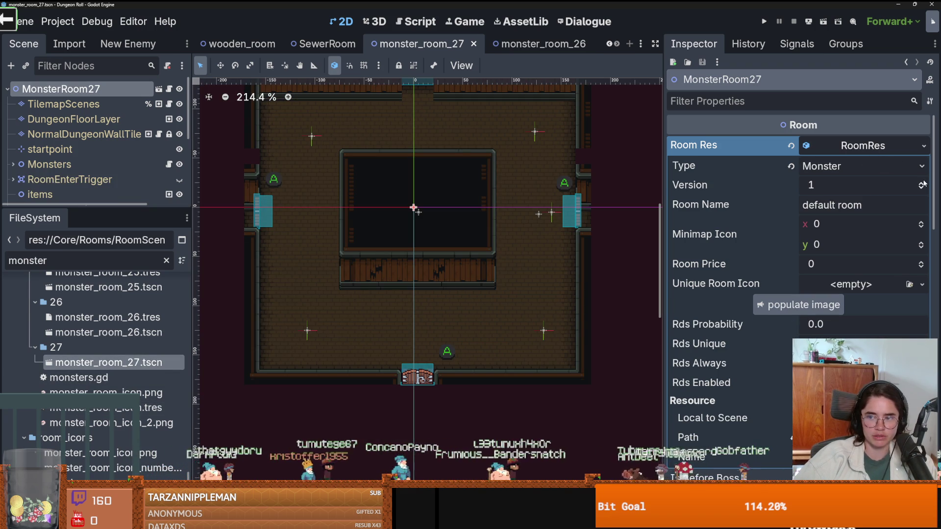
# Set monster_room_27's room Version to 31
pyautogui.click(892, 185)
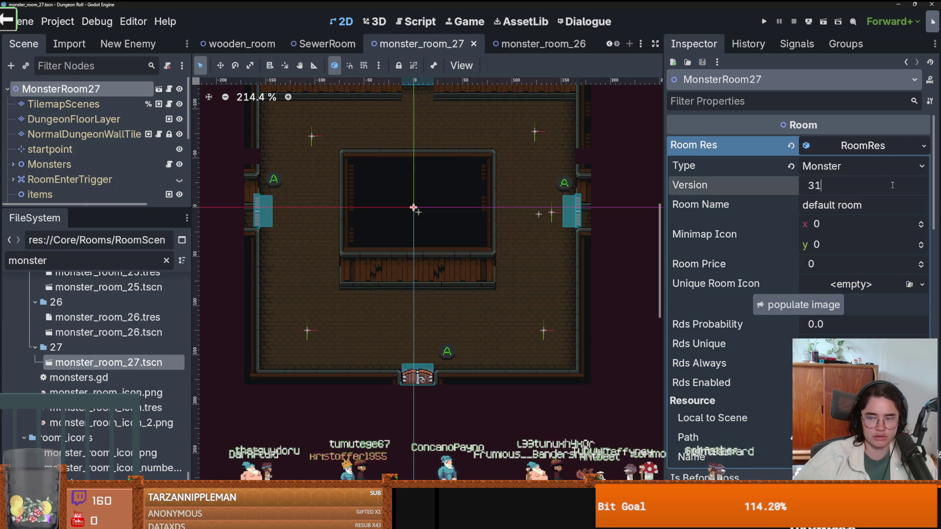
pyautogui.write('1')
pyautogui.press('Return')
pyautogui.click(874, 206)
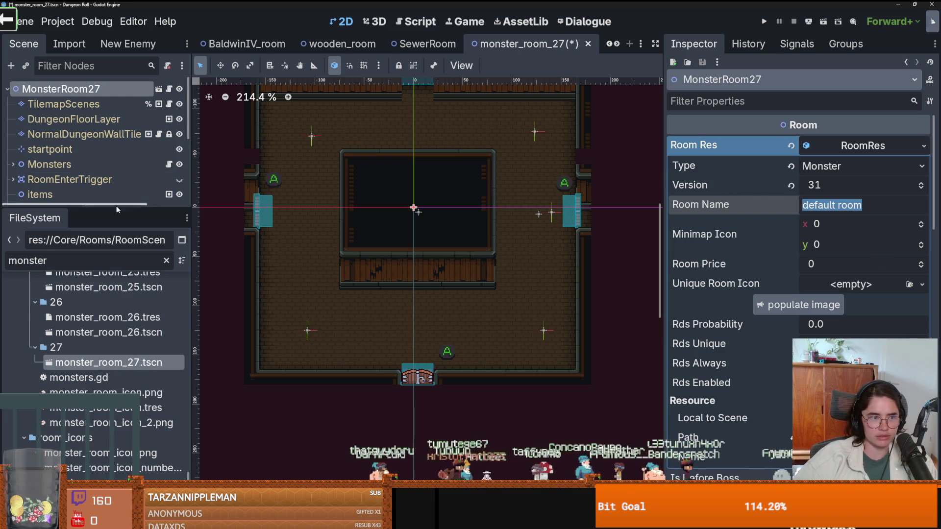
# Check monster_room_26's minimap icon position and room icon options for reference
pyautogui.doubleClick(108, 332)
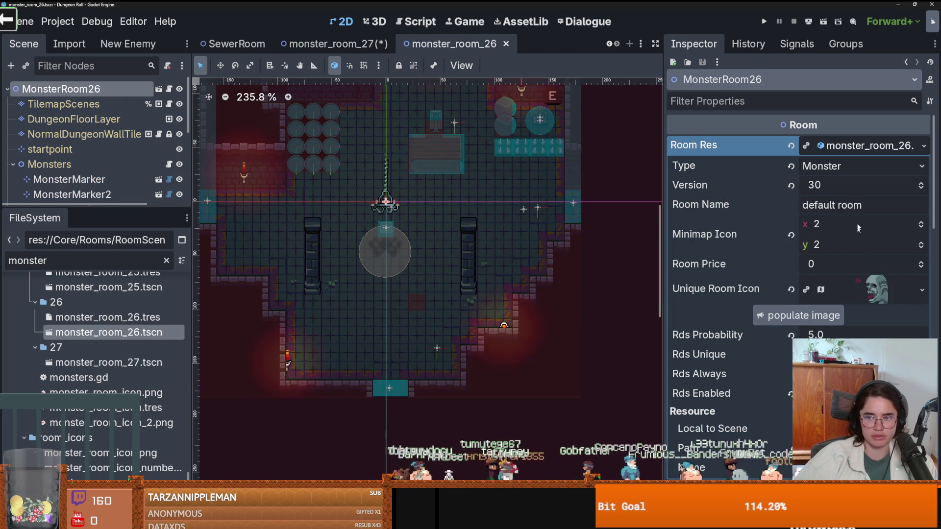
pyautogui.click(836, 229)
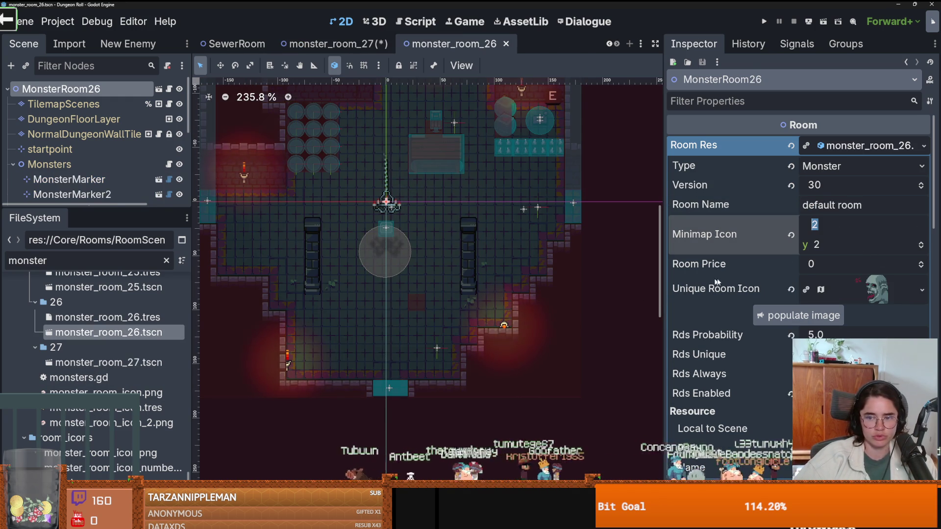
pyautogui.click(922, 289)
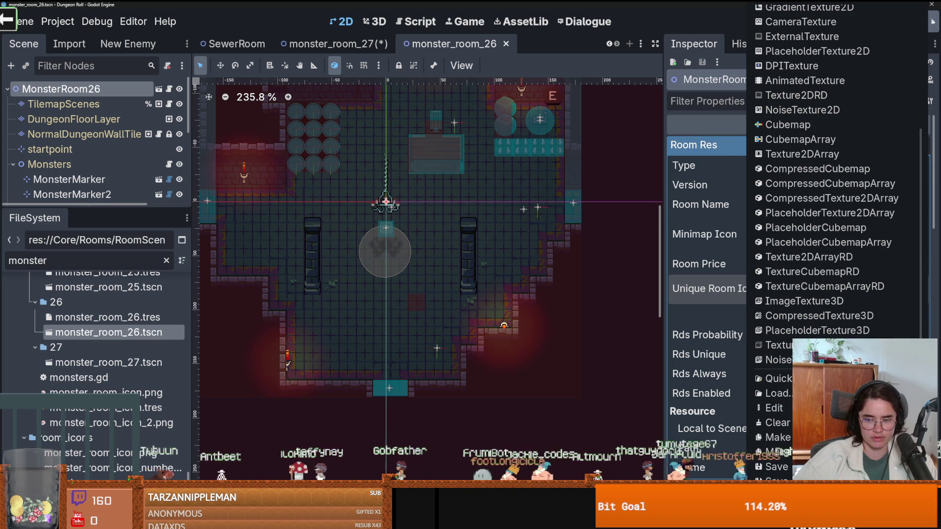
pyautogui.press('Escape')
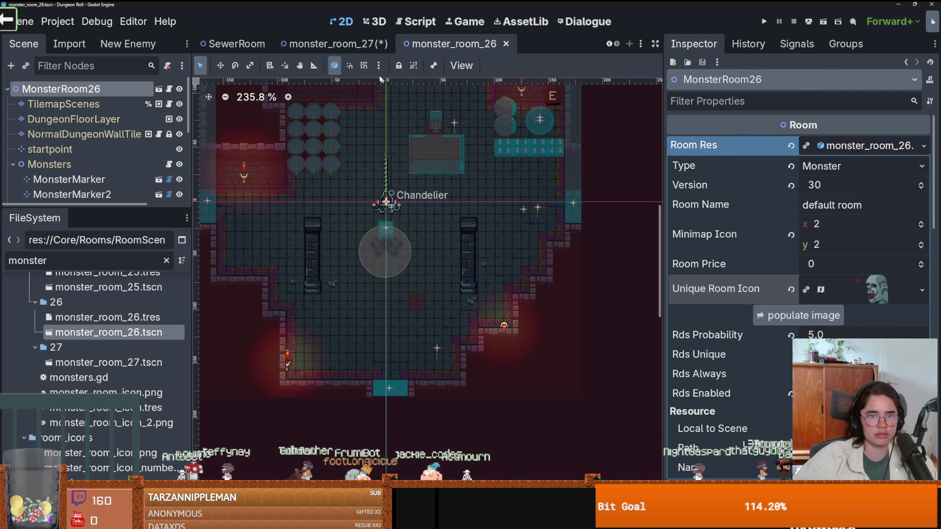
# Set monster_room_27's minimap icon position to x 2, y 2
pyautogui.click(333, 44)
pyautogui.click(867, 224)
pyautogui.write('2')
pyautogui.press('Tab')
pyautogui.write('2')
pyautogui.click(922, 285)
pyautogui.scroll(-5, 764, 468)
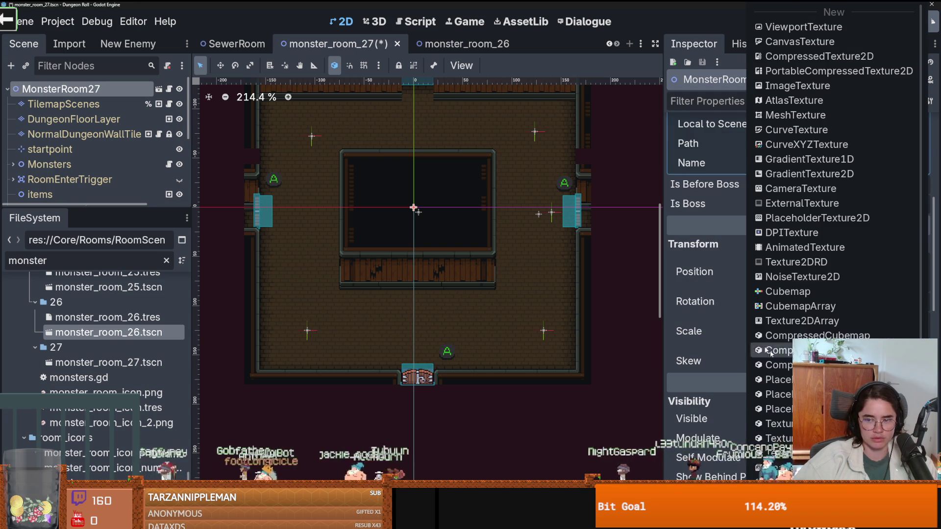
# Make the room icon resource unique and open its sprite region editor
pyautogui.click(776, 256)
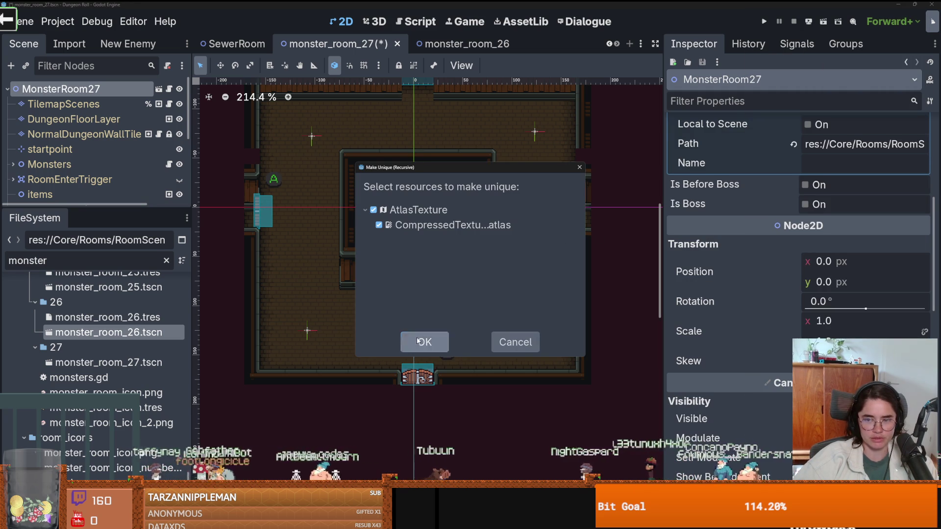
pyautogui.click(421, 341)
pyautogui.scroll(3, 774, 217)
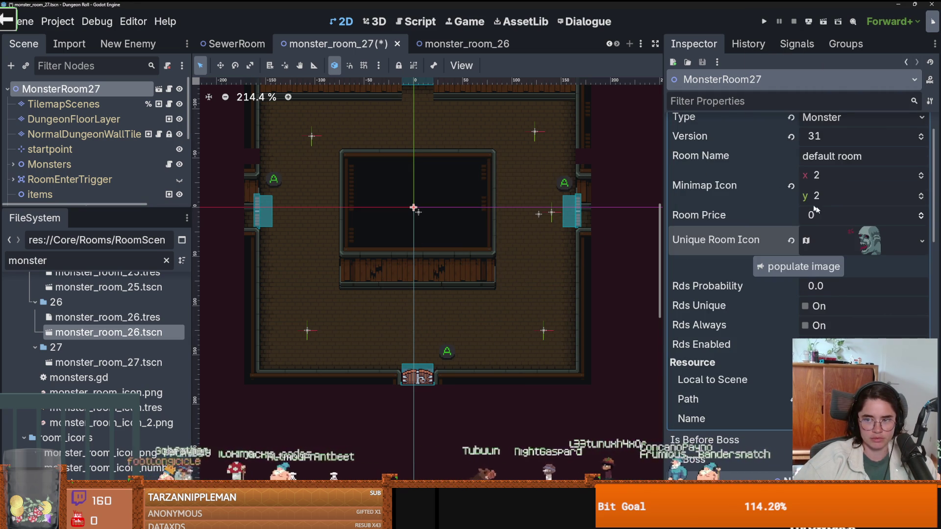
pyautogui.click(892, 242)
pyautogui.click(804, 329)
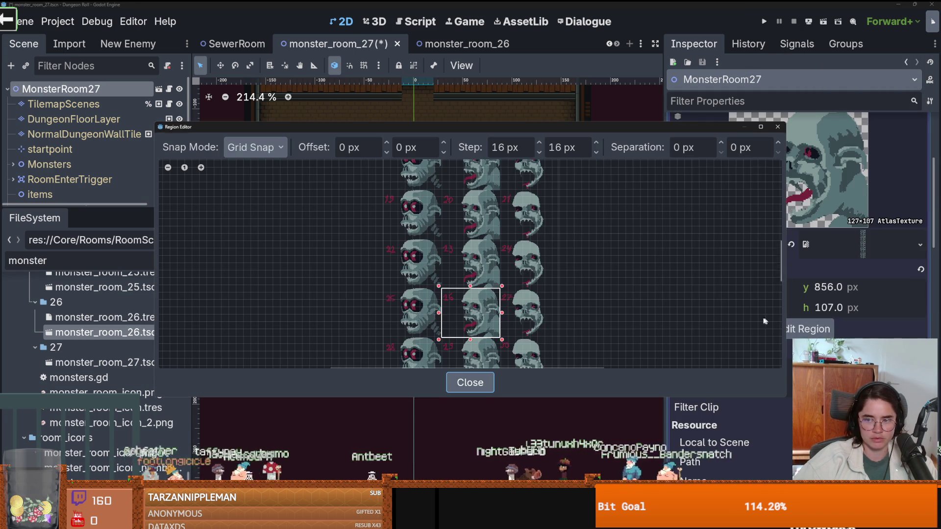
pyautogui.scroll(-1, 519, 279)
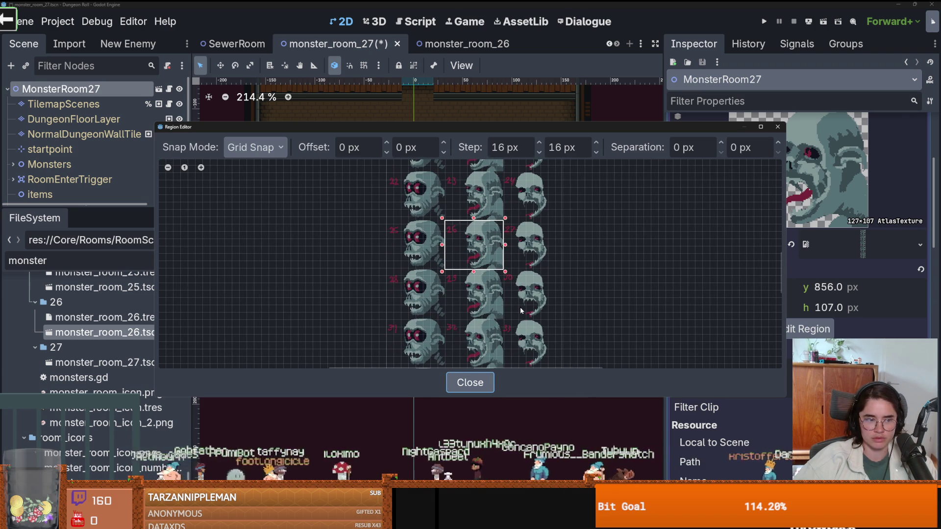
pyautogui.scroll(2, 520, 309)
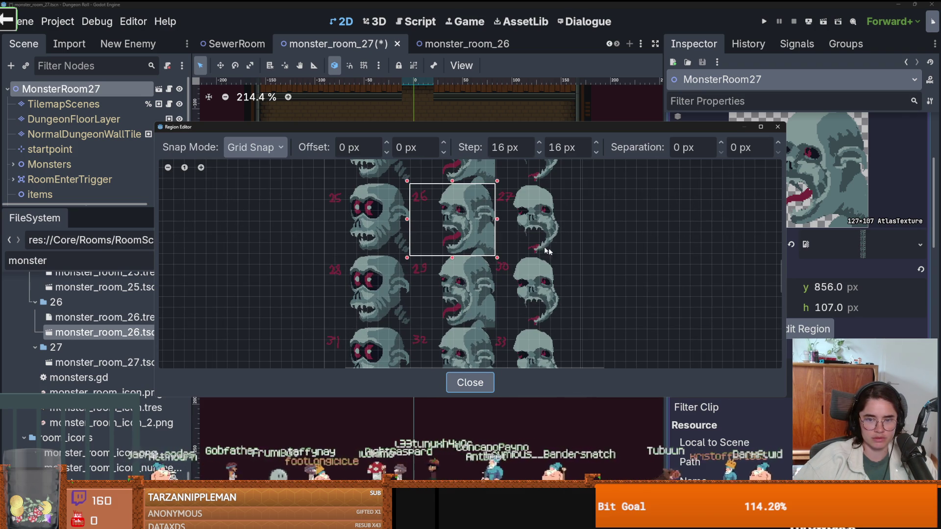
# Move the icon region onto monster face 27, extend it to fit, and save
pyautogui.moveTo(498, 186); pyautogui.dragTo(574, 258)
pyautogui.click(596, 143)
pyautogui.click(596, 143)
pyautogui.click(596, 142)
pyautogui.moveTo(492, 187)
pyautogui.mouseDown()
pyautogui.moveTo(534, 211)
pyautogui.moveTo(493, 181)
pyautogui.mouseUp()
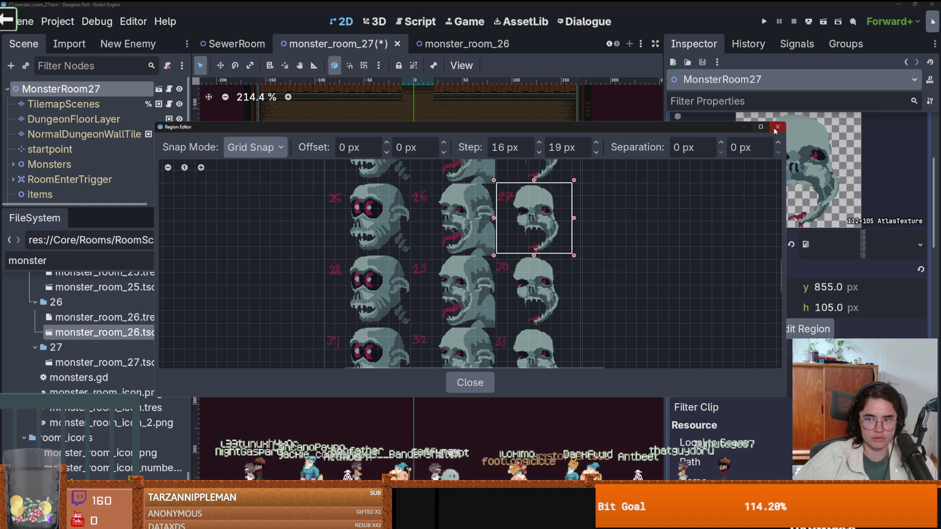
pyautogui.click(776, 128)
pyautogui.hotkey('ctrl', 's')
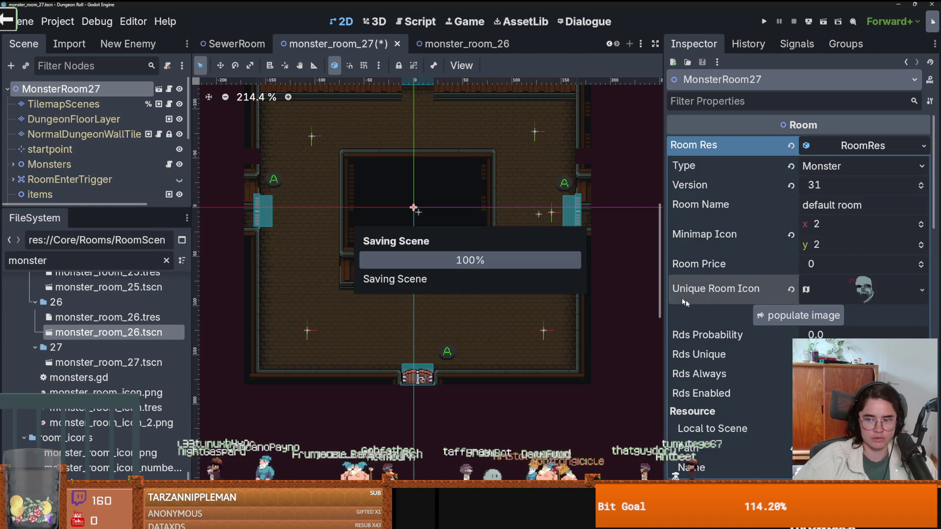
# Set Rds Probability to 5.0 and save monster_room_27
pyautogui.click(818, 335)
pyautogui.write('5')
pyautogui.press('Return')
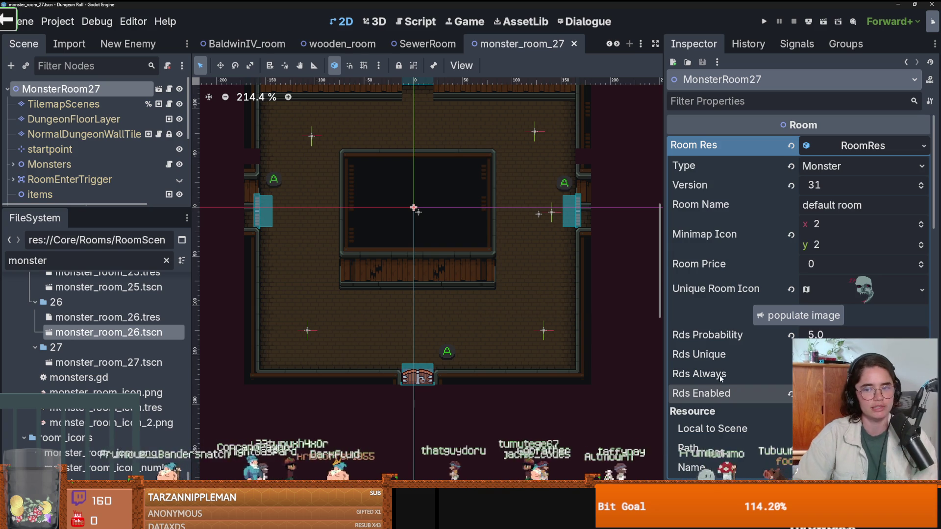
pyautogui.scroll(-5, 708, 336)
pyautogui.hotkey('ctrl', 's')
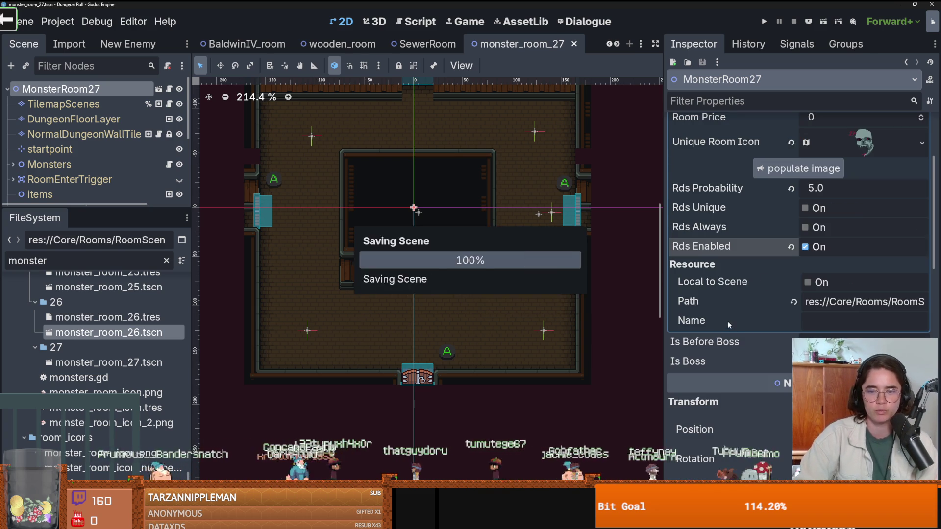
# Clear the FileSystem filter and open the Dungeon.tscn scene
pyautogui.moveTo(144, 208); pyautogui.dragTo(144, 206)
pyautogui.scroll(5, 765, 196)
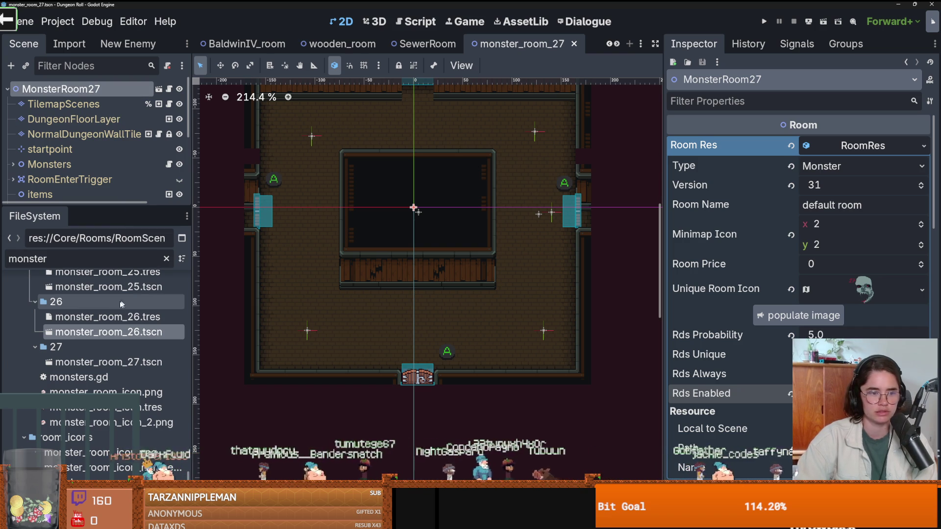
pyautogui.scroll(10, 186, 294)
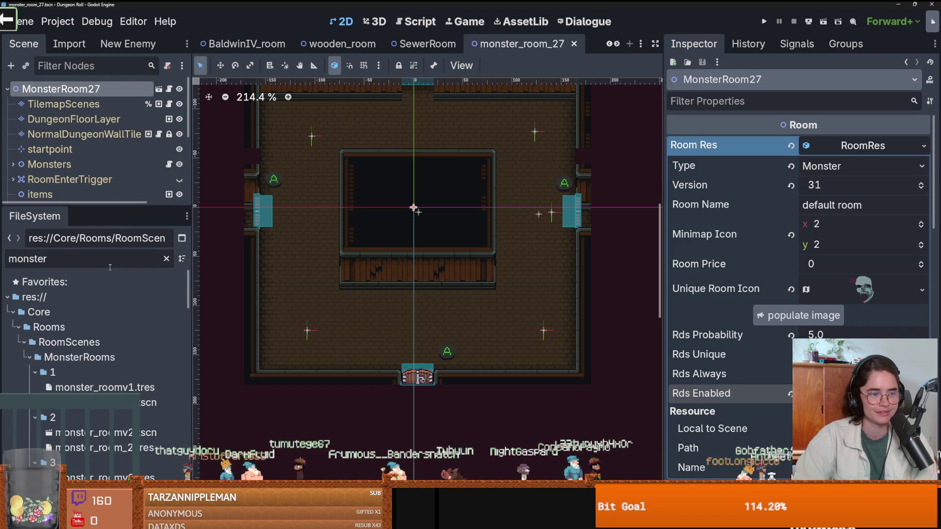
pyautogui.click(166, 259)
pyautogui.scroll(15, 54, 348)
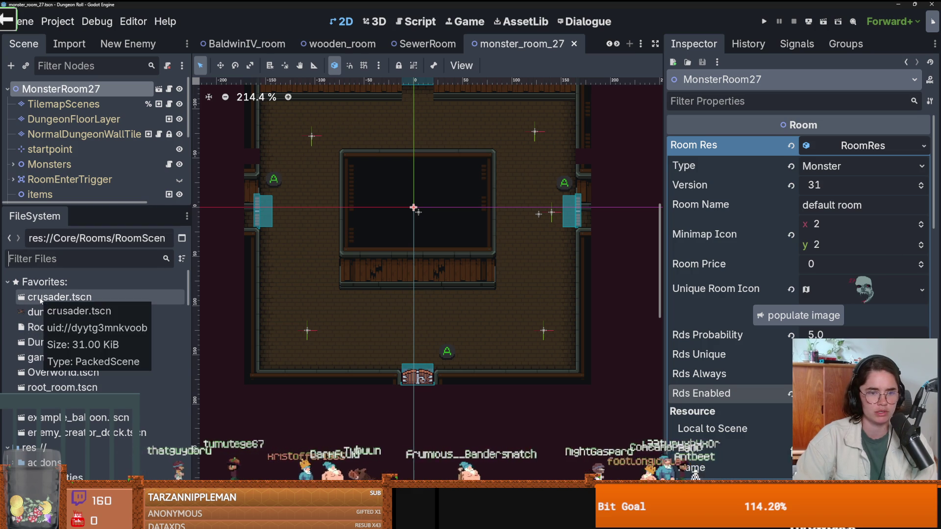
pyautogui.doubleClick(59, 342)
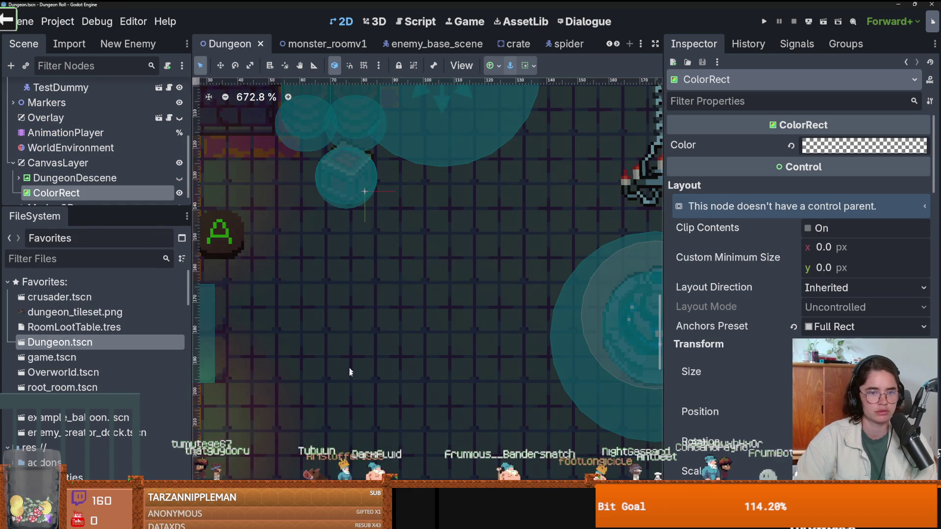
# Select RoomTilemapLayer and bring up the tileset's Monster scenes collection
pyautogui.moveTo(104, 209); pyautogui.dragTo(105, 387)
pyautogui.click(73, 104)
pyautogui.moveTo(470, 392); pyautogui.dragTo(440, 239)
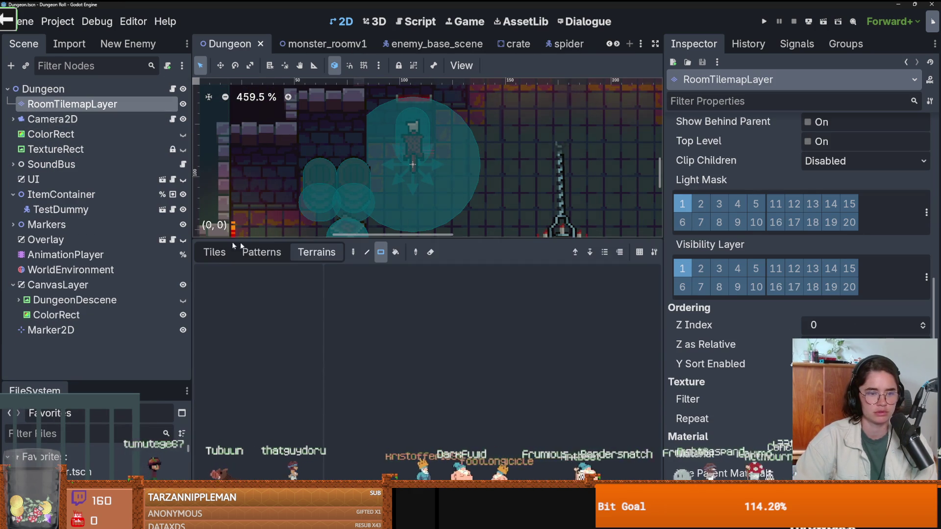
pyautogui.click(214, 252)
pyautogui.scroll(2, 252, 366)
pyautogui.click(247, 342)
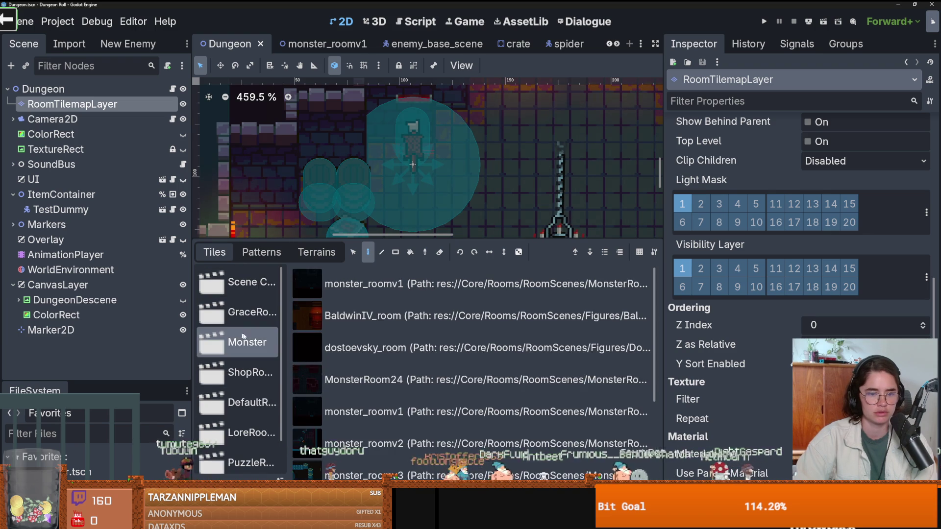
pyautogui.scroll(-3, 426, 449)
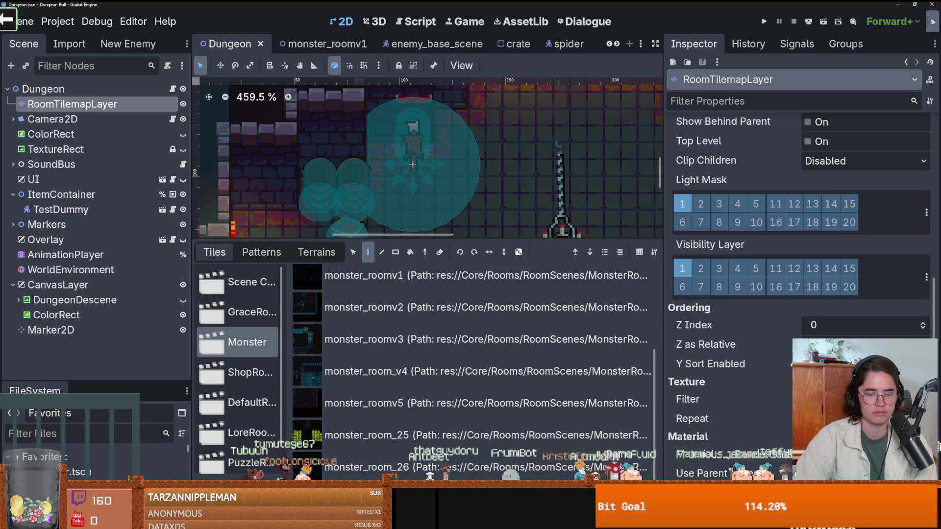
pyautogui.click(414, 490)
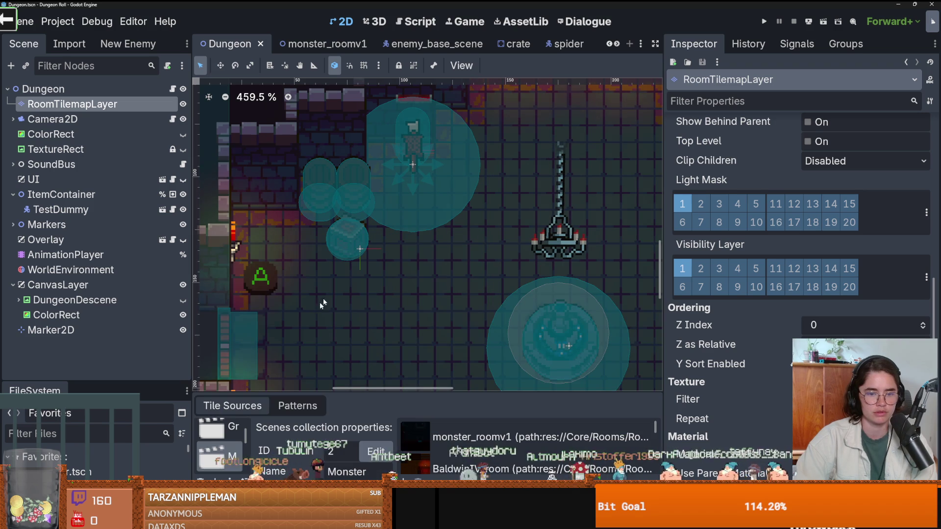
pyautogui.moveTo(414, 383); pyautogui.dragTo(414, 191)
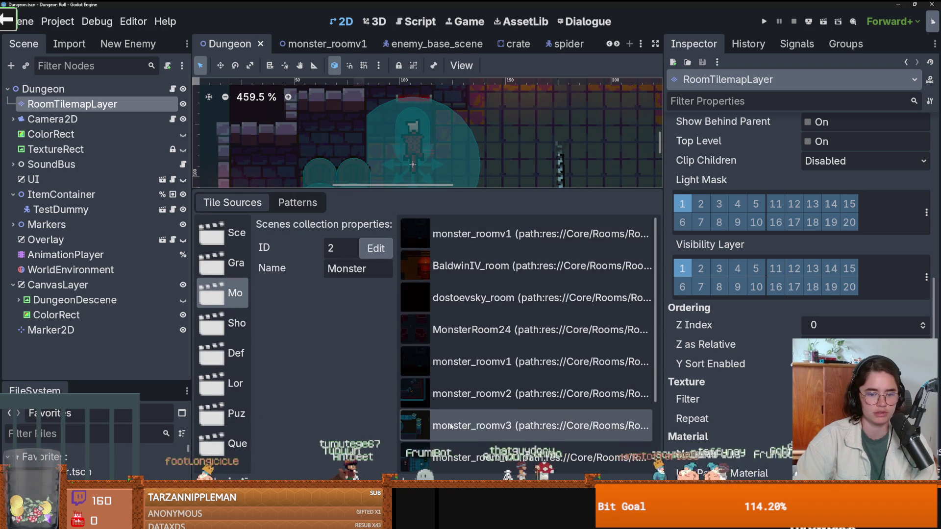
pyautogui.scroll(-3, 524, 294)
# Add monster_room_27.tscn from res://Core/Rooms/RoomScenes/MonsterRooms/27 to the Monster scenes collection
pyautogui.hotkey('ctrl', 'o')
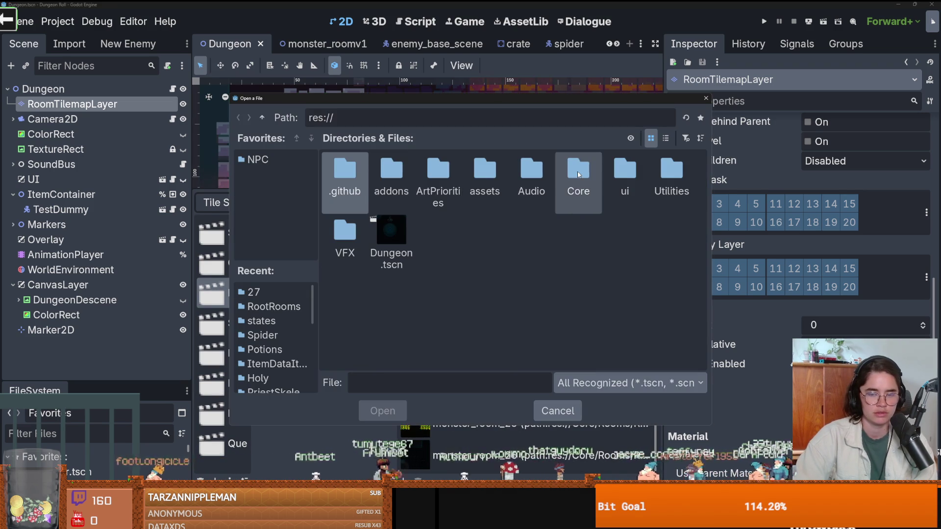
pyautogui.doubleClick(578, 176)
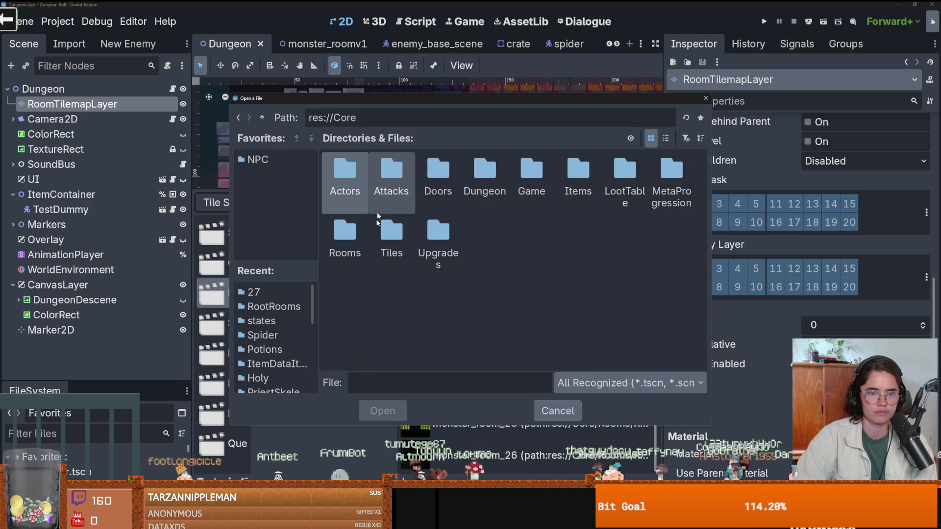
pyautogui.doubleClick(344, 234)
pyautogui.doubleClick(359, 173)
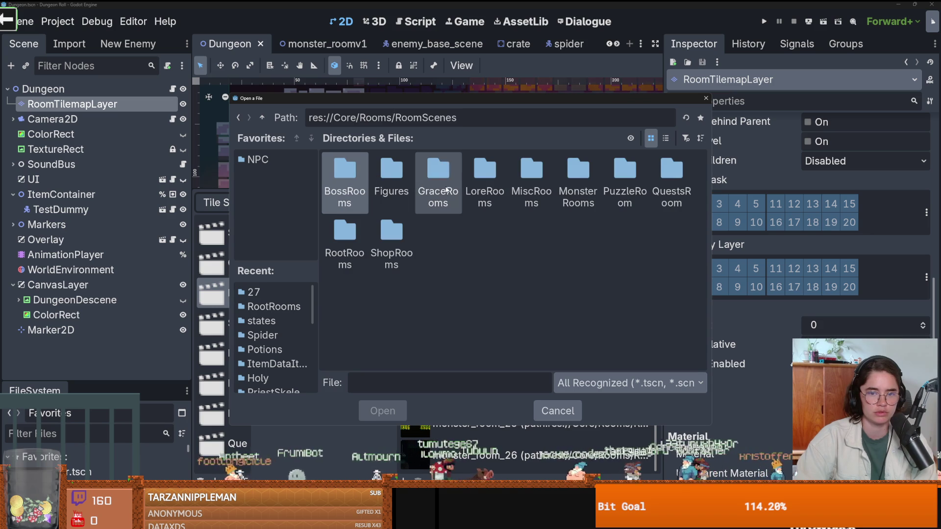
pyautogui.doubleClick(578, 176)
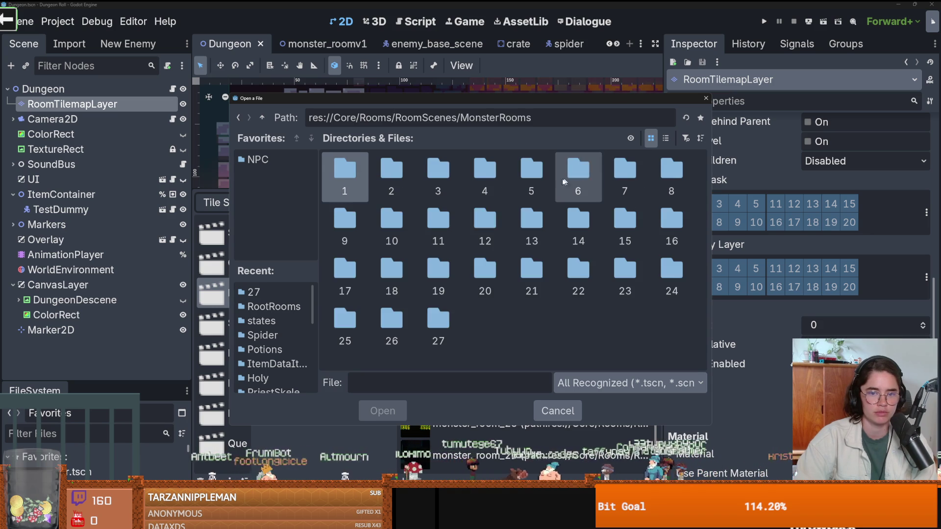
pyautogui.doubleClick(436, 328)
pyautogui.click(351, 172)
pyautogui.doubleClick(351, 173)
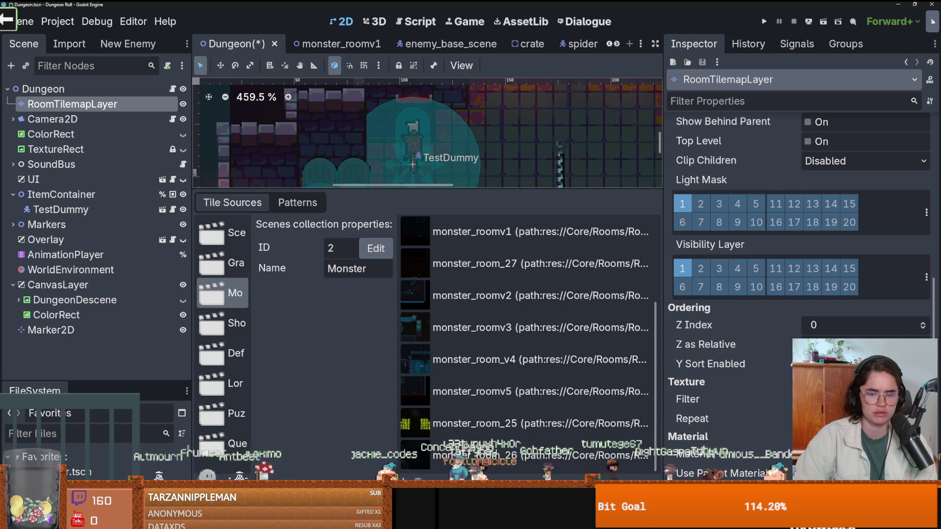
# Save the Dungeon scene and switch to the monster_room_27 scene tab
pyautogui.moveTo(663, 221); pyautogui.dragTo(751, 220)
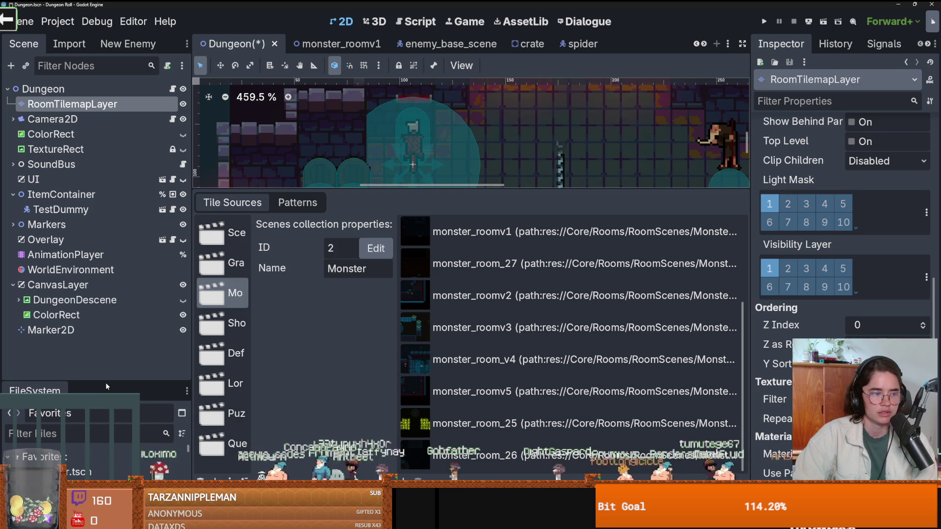
pyautogui.hotkey('ctrl', 's')
pyautogui.click(323, 43)
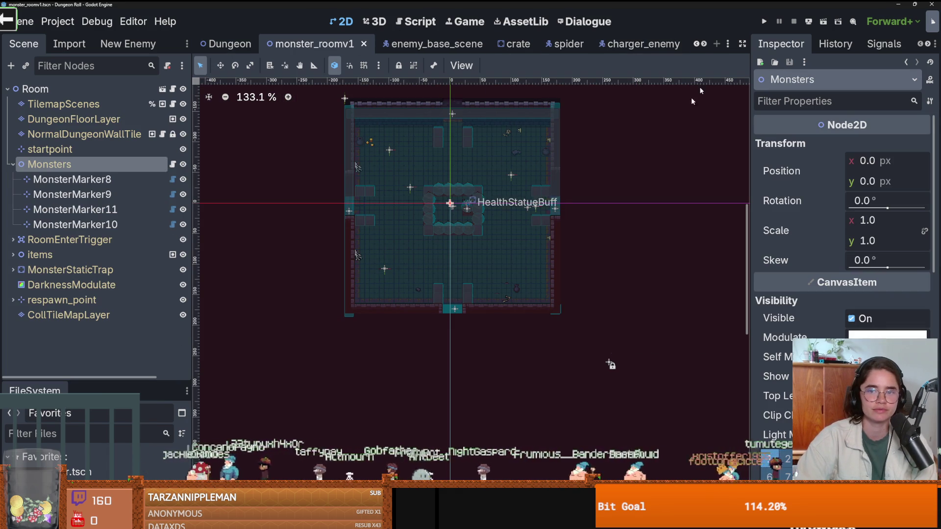
pyautogui.click(704, 43)
pyautogui.click(703, 44)
pyautogui.click(703, 43)
pyautogui.click(704, 44)
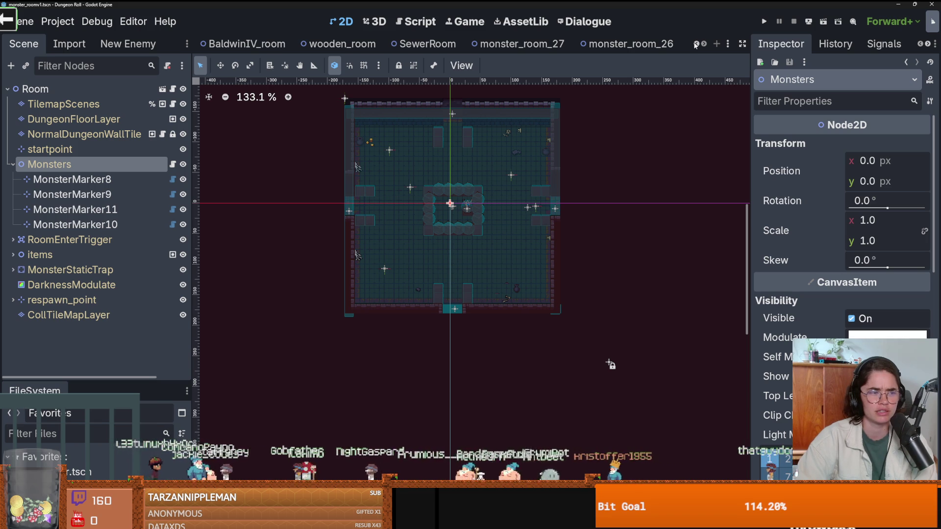
pyautogui.click(574, 45)
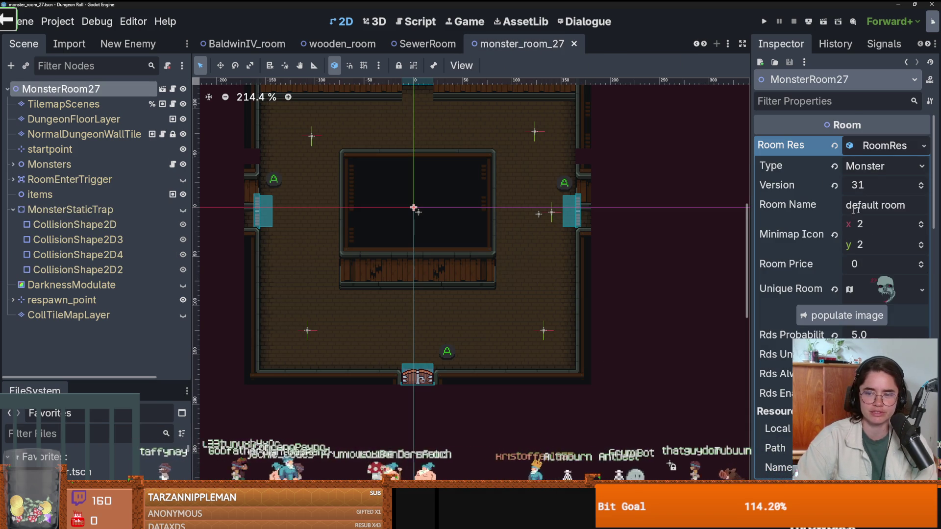
# Go back to the Dungeon tab, then return to the monster_room_27 tab
pyautogui.click(696, 45)
pyautogui.click(695, 45)
pyautogui.click(695, 45)
pyautogui.click(695, 45)
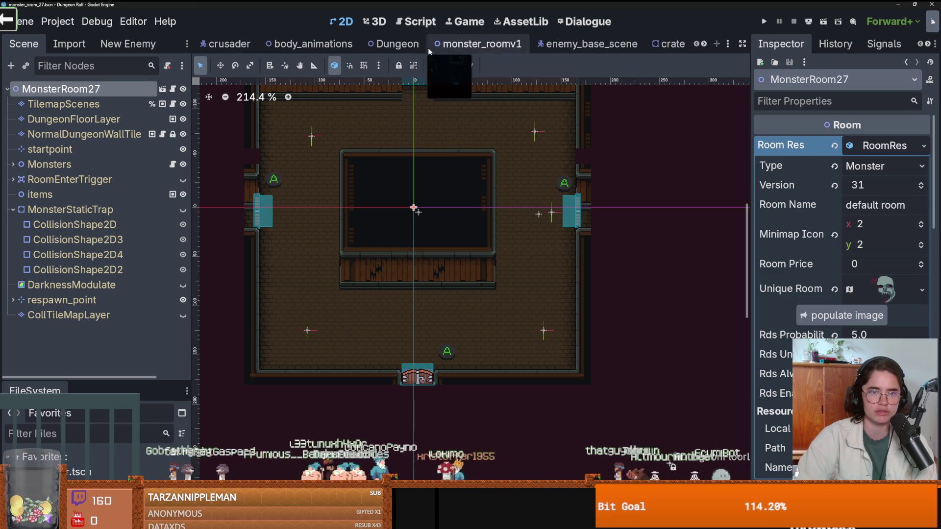
pyautogui.click(394, 44)
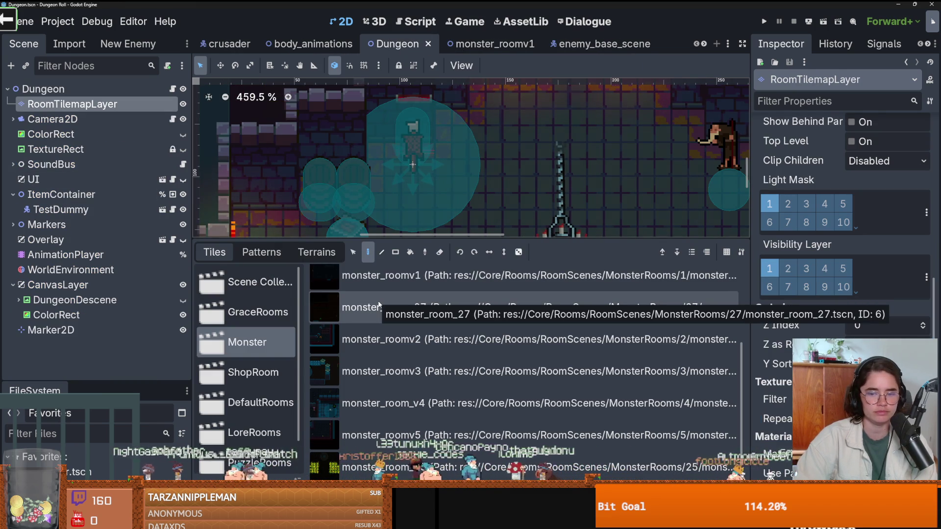
pyautogui.click(703, 44)
pyautogui.click(703, 44)
pyautogui.click(704, 44)
pyautogui.click(704, 43)
pyautogui.click(703, 44)
pyautogui.click(703, 44)
pyautogui.click(704, 44)
pyautogui.click(704, 44)
pyautogui.click(704, 44)
pyautogui.click(703, 44)
pyautogui.click(703, 44)
pyautogui.click(703, 44)
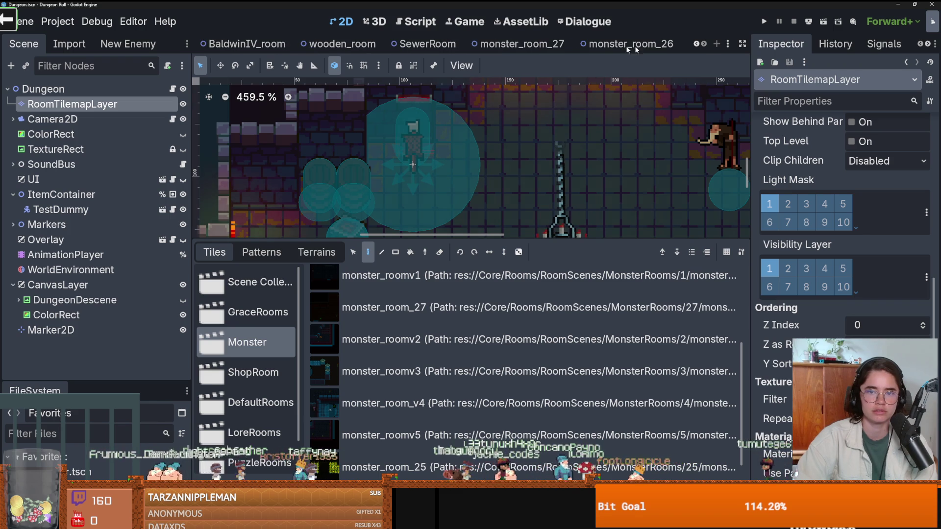
pyautogui.click(558, 48)
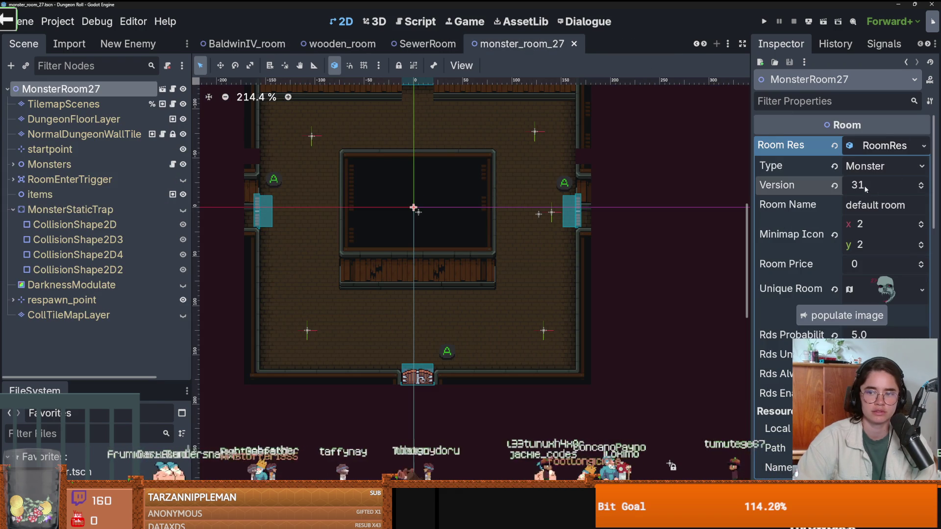
# Set monster_room_27's room Version to 6 and save the scene
pyautogui.write('6')
pyautogui.press('Return')
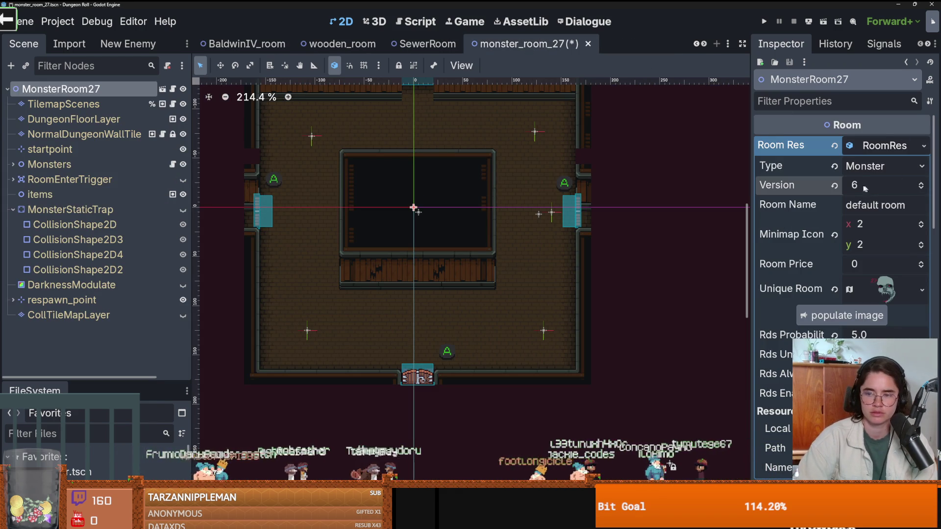
pyautogui.hotkey('ctrl', 's')
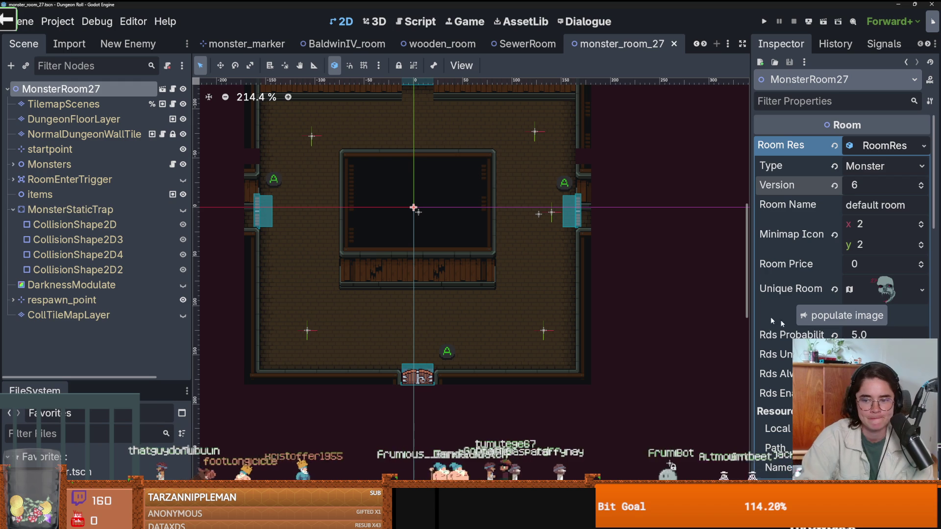
pyautogui.hotkey('ctrl', 's')
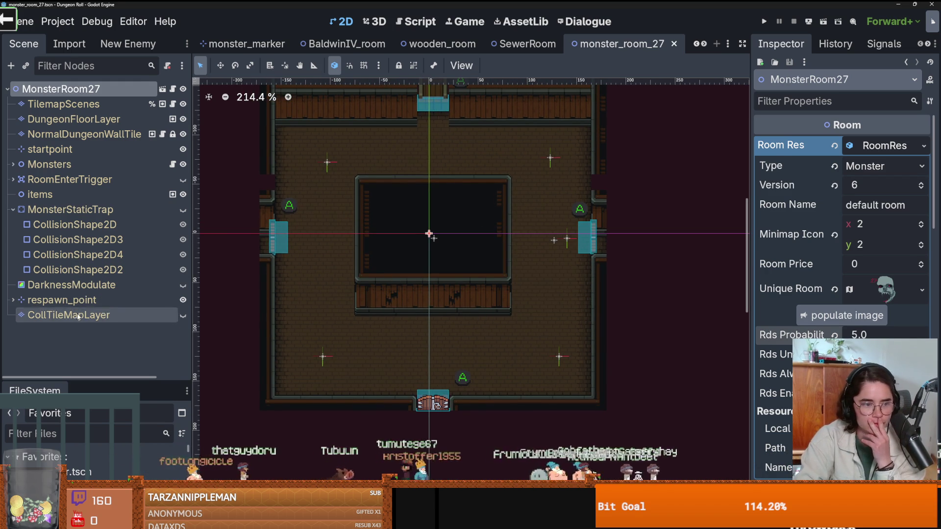
# On CollTileMapLayer, fill the central pit with a rectangle of collision tiles and save
pyautogui.click(180, 316)
pyautogui.click(182, 318)
pyautogui.moveTo(410, 240)
pyautogui.mouseDown()
pyautogui.moveTo(342, 380)
pyautogui.moveTo(294, 394)
pyautogui.mouseUp()
pyautogui.scroll(-15, 436, 443)
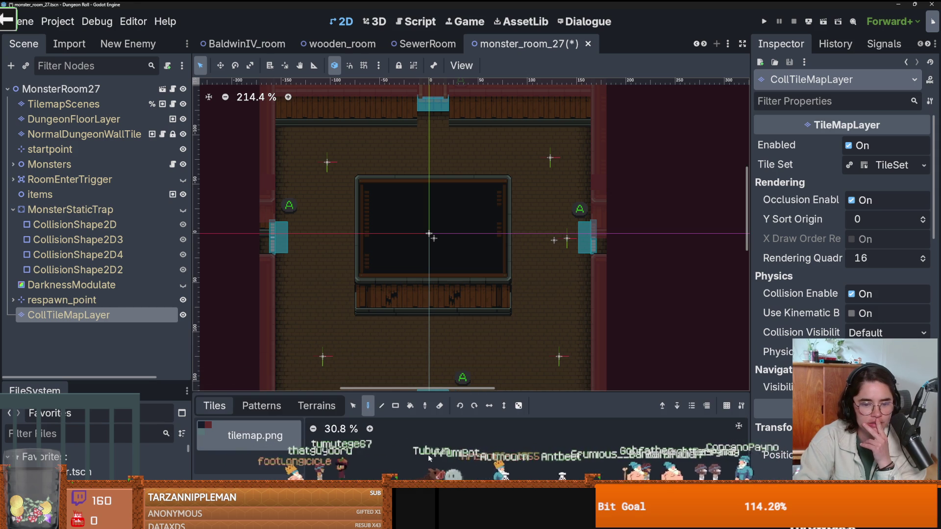
pyautogui.scroll(4, 432, 466)
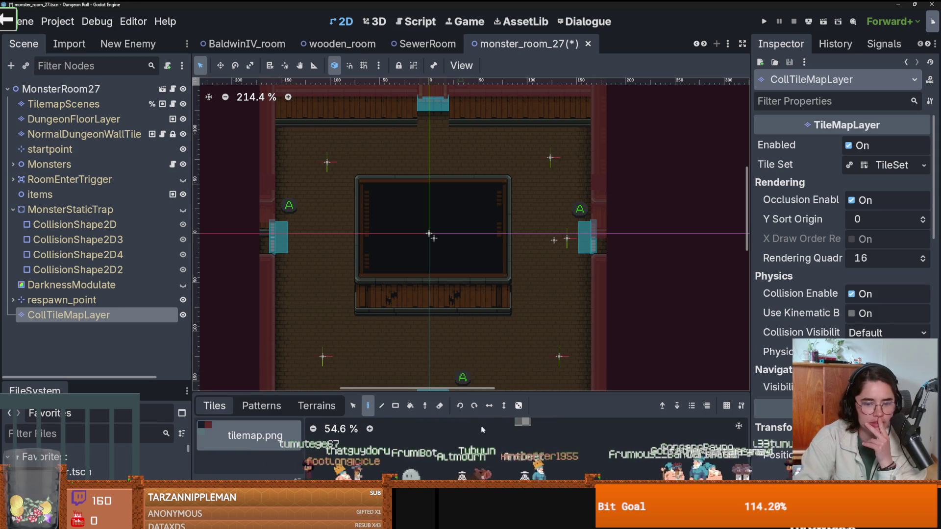
pyautogui.scroll(2, 438, 466)
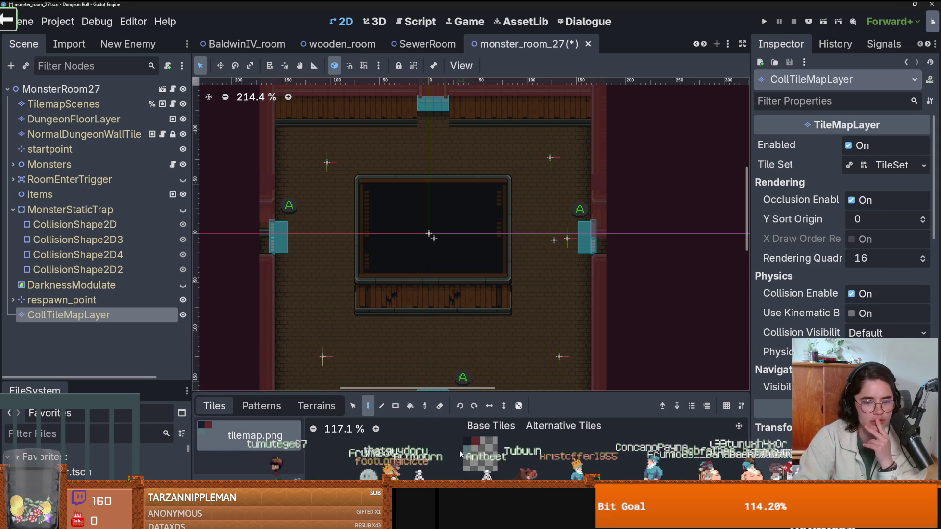
pyautogui.moveTo(358, 188)
pyautogui.mouseDown()
pyautogui.moveTo(355, 306)
pyautogui.moveTo(498, 307)
pyautogui.mouseUp()
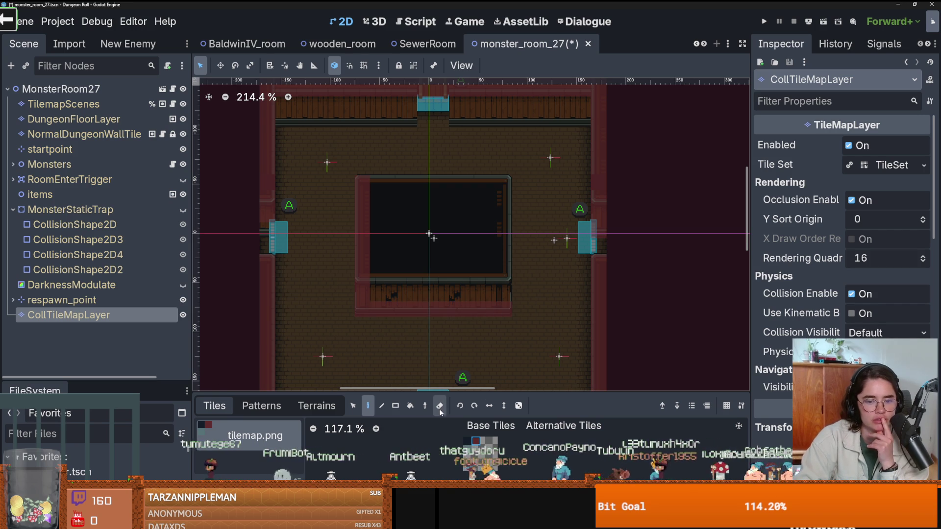
pyautogui.click(395, 406)
pyautogui.moveTo(502, 267)
pyautogui.mouseDown()
pyautogui.moveTo(428, 199)
pyautogui.moveTo(369, 188)
pyautogui.mouseUp()
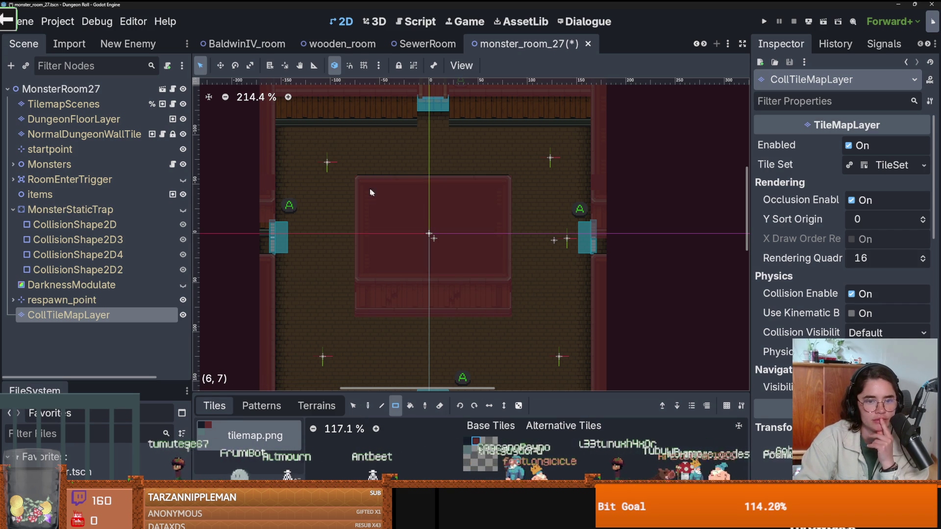
pyautogui.scroll(2, 533, 272)
pyautogui.hotkey('ctrl', 's')
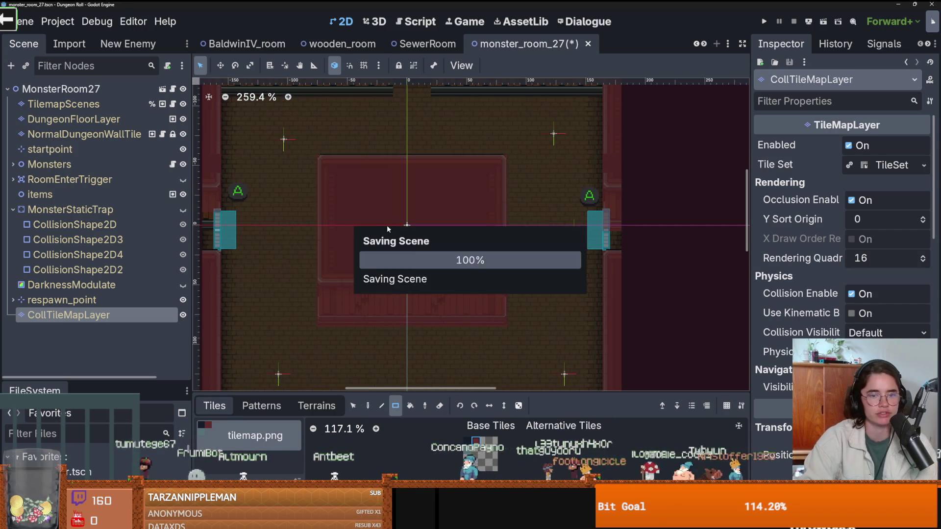
# Paint collision along the upper walls, undo those rectangles, and select the wall tile layer
pyautogui.scroll(-3, 461, 257)
pyautogui.scroll(-3, 462, 258)
pyautogui.scroll(-1, 587, 204)
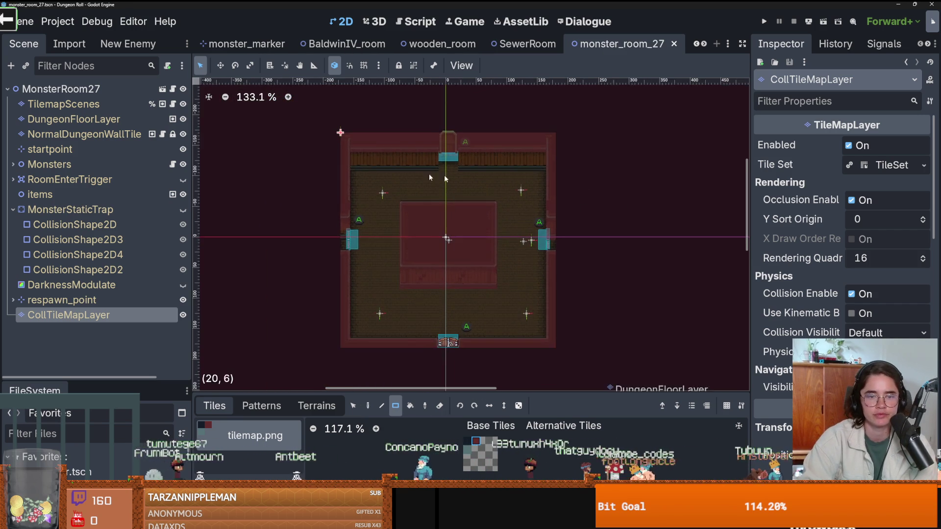
pyautogui.scroll(5, 475, 180)
pyautogui.scroll(4, 464, 211)
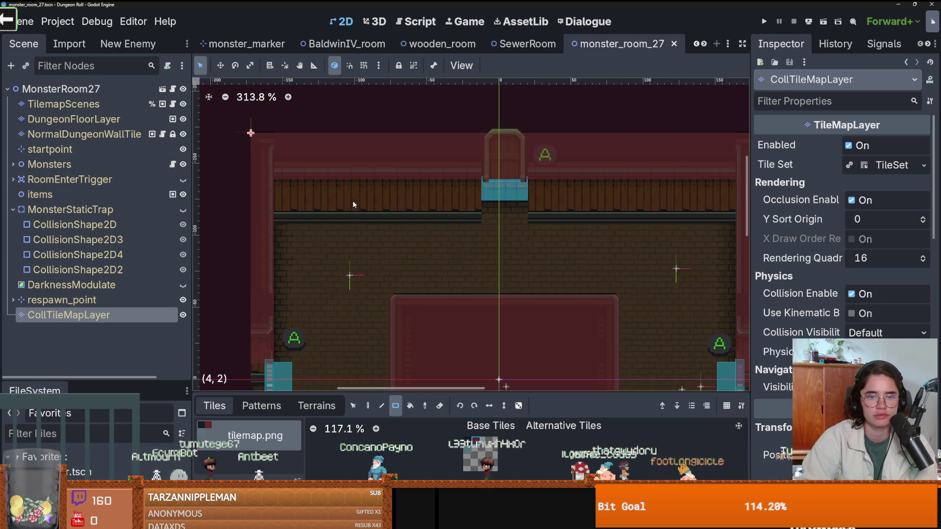
pyautogui.moveTo(422, 195); pyautogui.dragTo(284, 169)
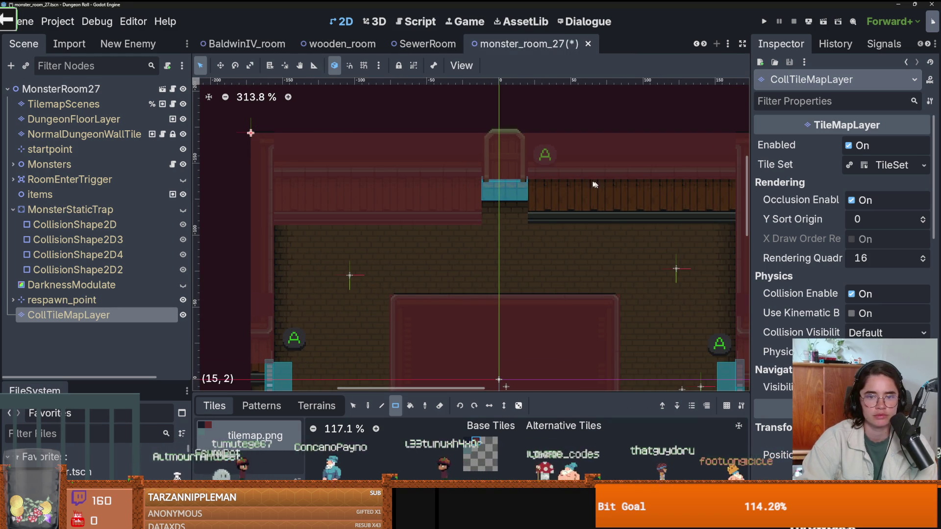
pyautogui.moveTo(536, 168)
pyautogui.mouseDown()
pyautogui.moveTo(718, 226)
pyautogui.moveTo(733, 208)
pyautogui.mouseUp()
pyautogui.scroll(-1, 733, 207)
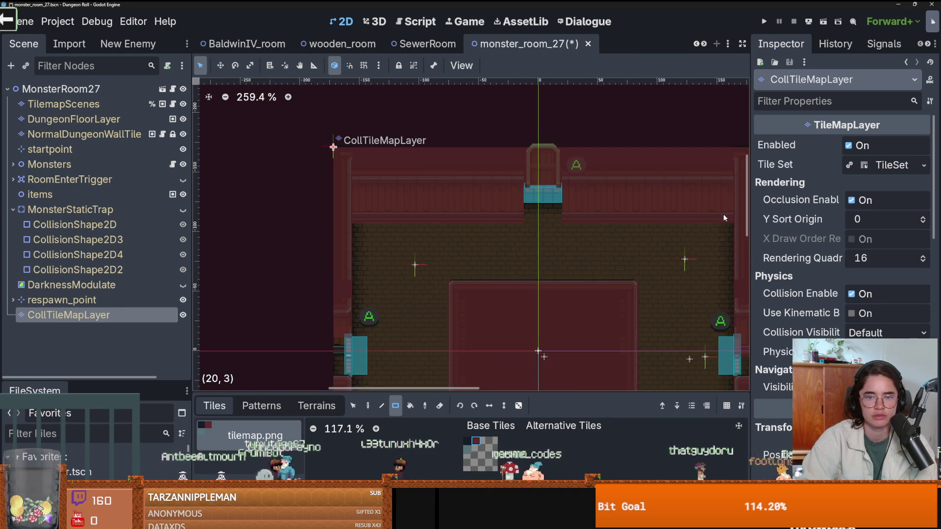
pyautogui.hscroll(3, 637, 215)
pyautogui.hotkey('ctrl', 'z')
pyautogui.hotkey('ctrl', 'z')
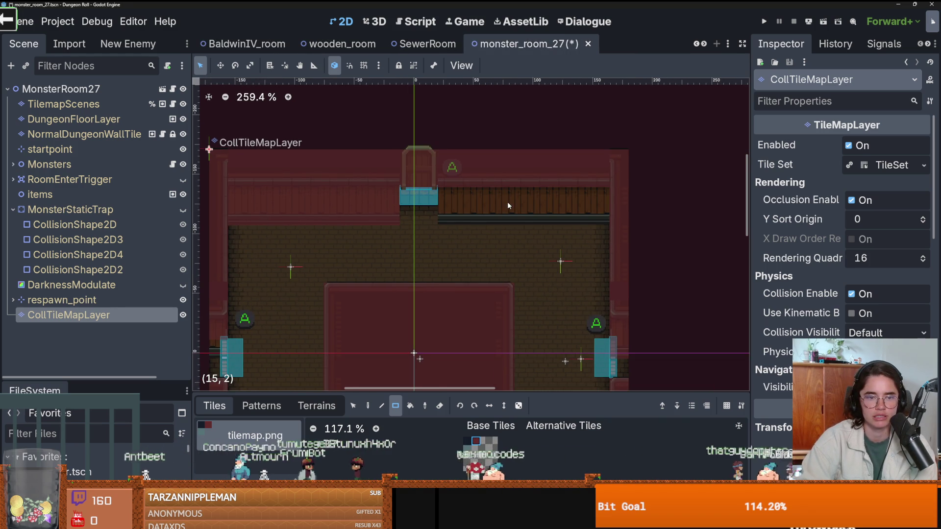
pyautogui.click(74, 134)
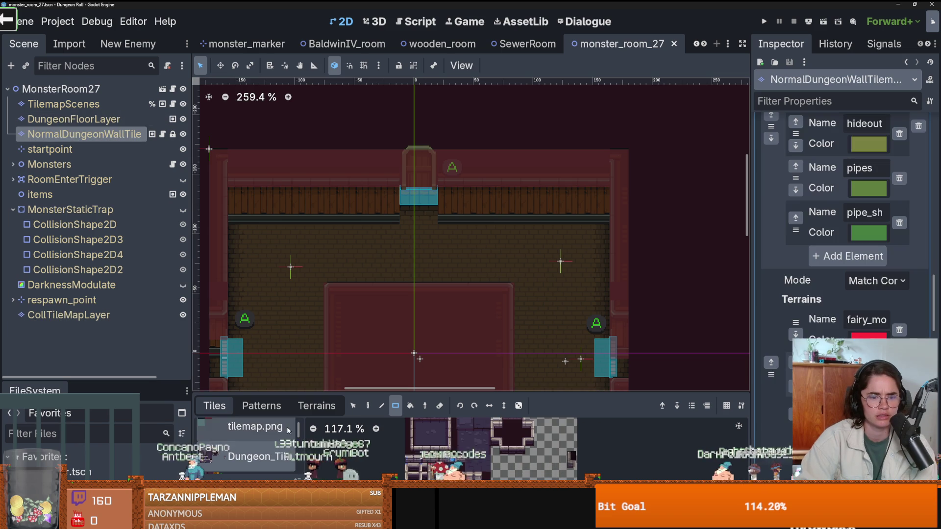
# Delete the wooden wall strip tiles along the top wall
pyautogui.moveTo(228, 129)
pyautogui.mouseDown()
pyautogui.moveTo(514, 223)
pyautogui.moveTo(607, 227)
pyautogui.mouseUp()
pyautogui.press('Delete')
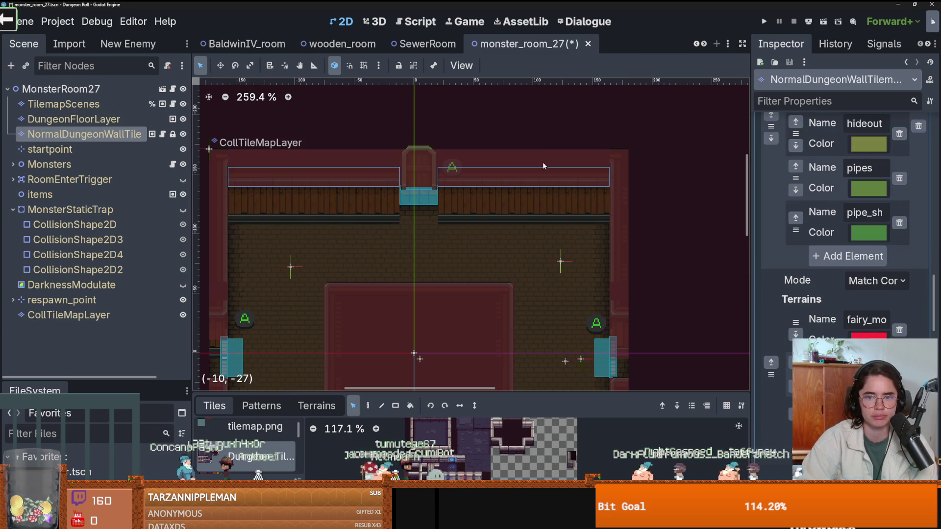
pyautogui.click(548, 166)
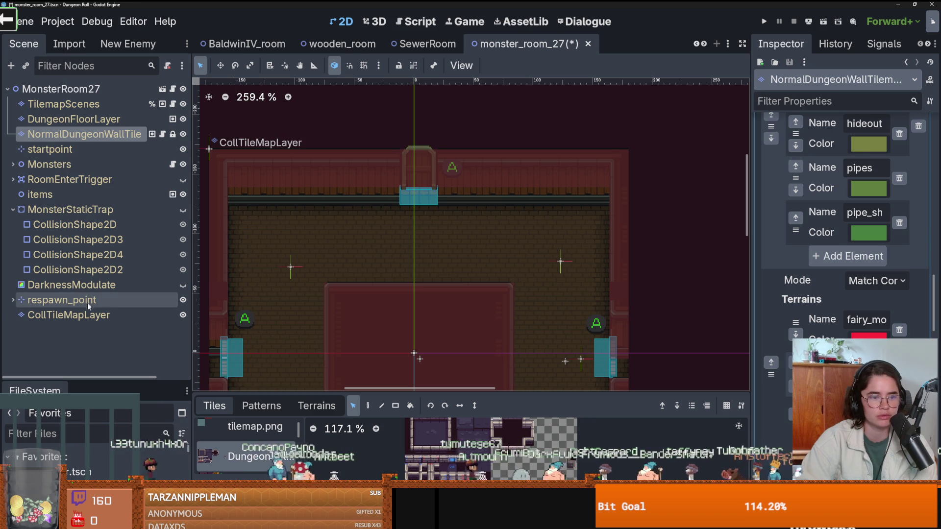
# Erase the dark rail row on CollTileMapLayer and save the scene
pyautogui.click(83, 315)
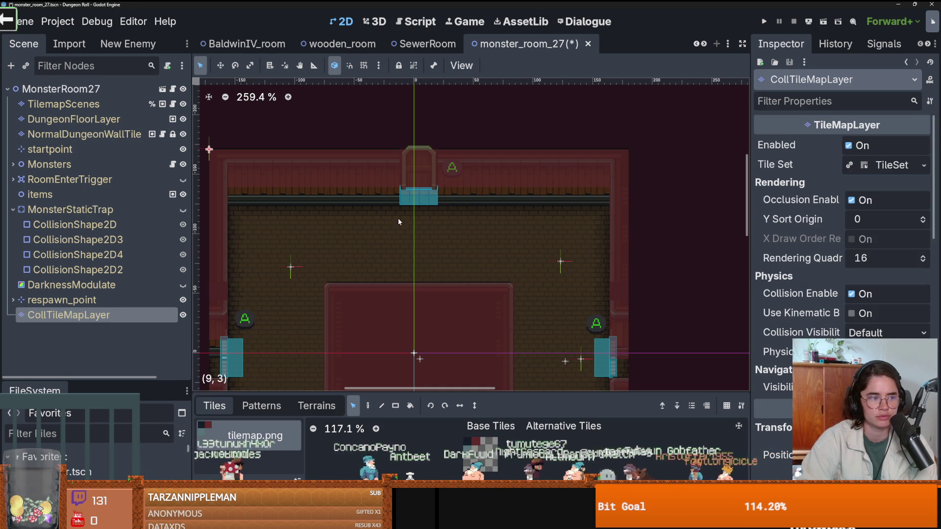
pyautogui.press('d')
pyautogui.moveTo(447, 198)
pyautogui.mouseDown()
pyautogui.moveTo(599, 192)
pyautogui.moveTo(241, 193)
pyautogui.mouseUp()
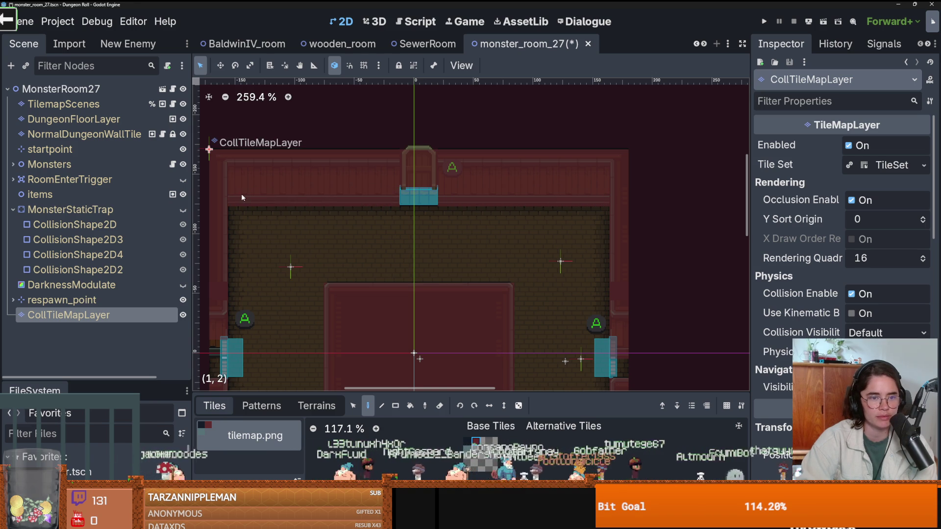
pyautogui.scroll(-2, 379, 334)
pyautogui.scroll(-1, 416, 254)
pyautogui.hotkey('ctrl', 's')
# Review the whole room, collapse the MonsterStaticTrap node, and save again
pyautogui.scroll(-1, 416, 254)
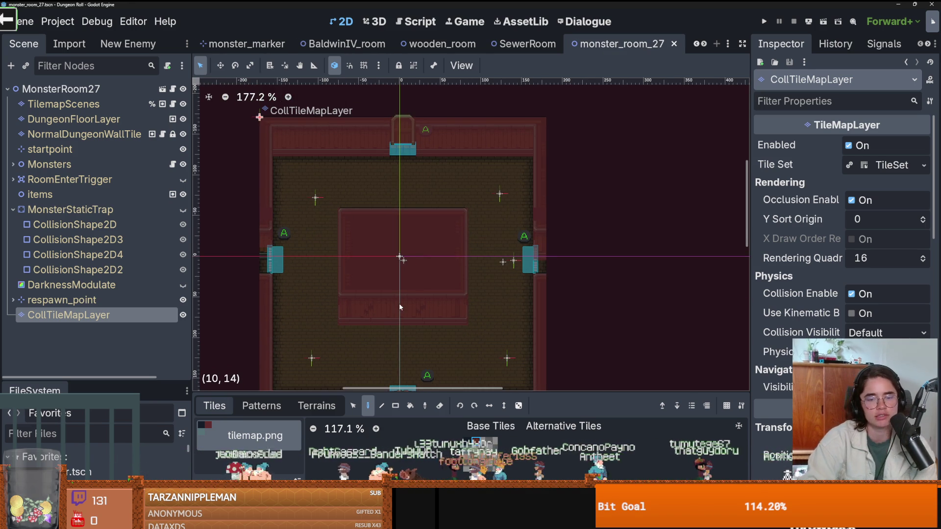
pyautogui.moveTo(398, 304); pyautogui.dragTo(419, 198)
pyautogui.hotkey('ctrl', 's')
pyautogui.scroll(2, 465, 200)
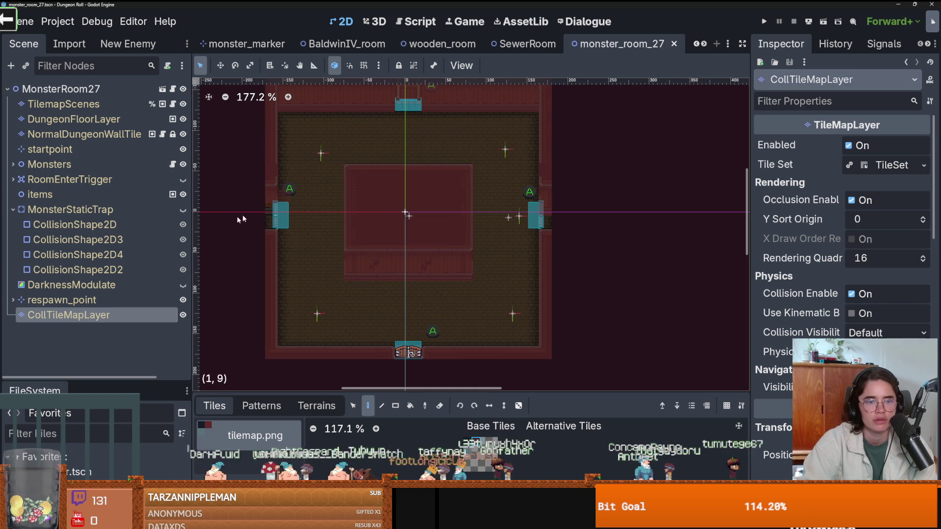
pyautogui.click(14, 209)
pyautogui.hotkey('ctrl', 's')
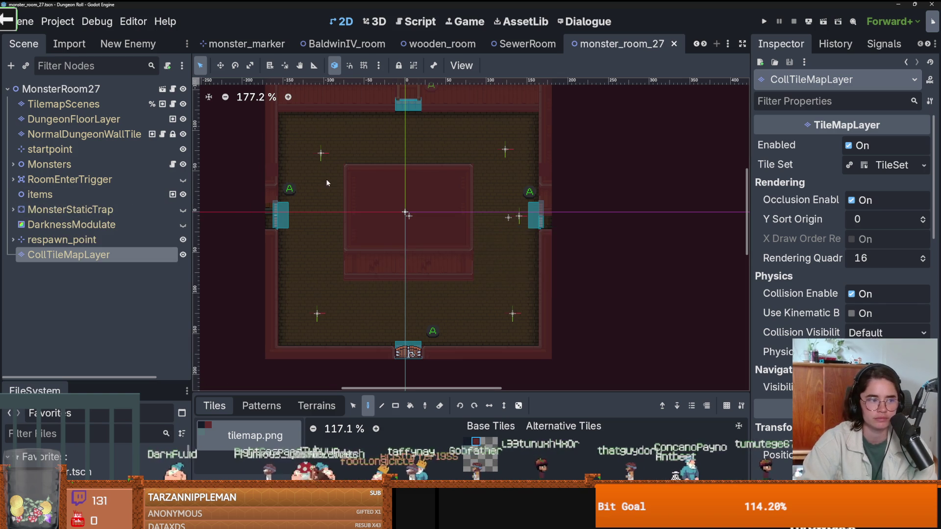
pyautogui.scroll(2, 384, 202)
pyautogui.scroll(-1, 431, 217)
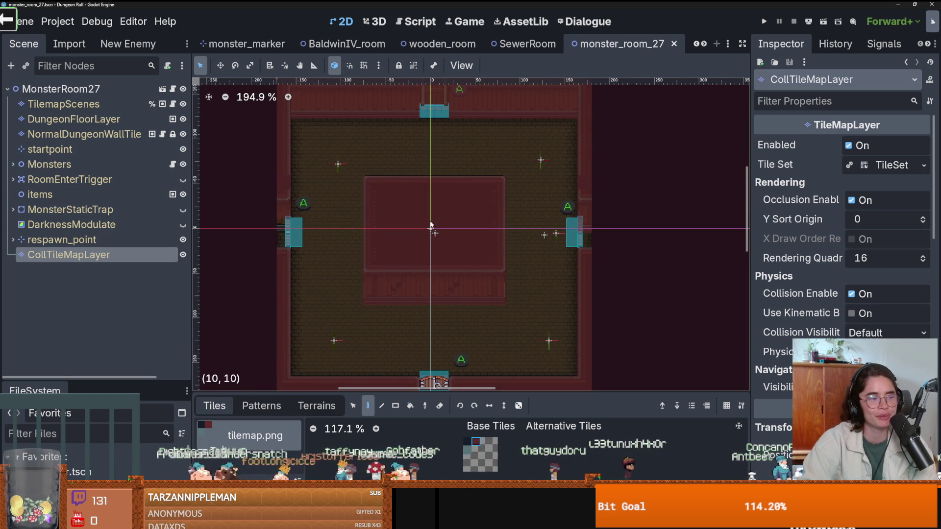
# Save and run the game to check the touched-up room, then stop the run
pyautogui.hscroll(3, 514, 206)
pyautogui.hotkey('ctrl', 's')
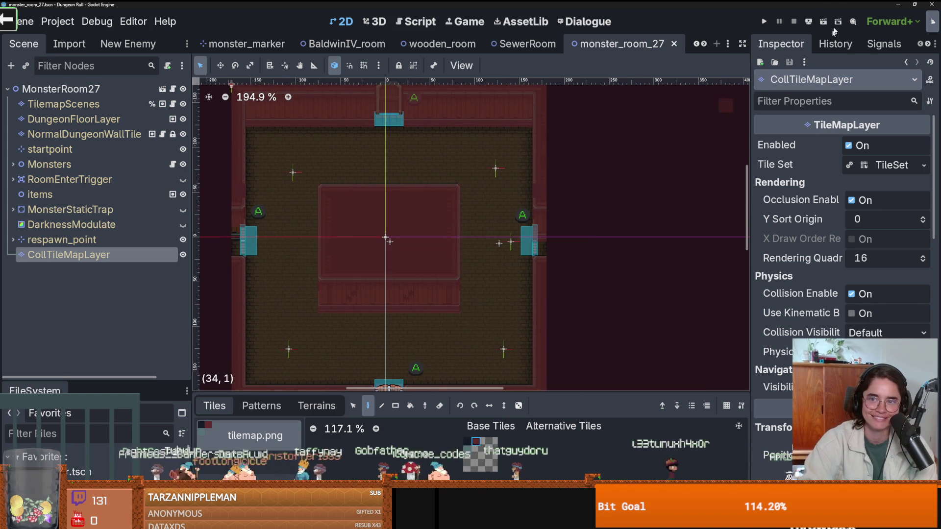
pyautogui.click(767, 24)
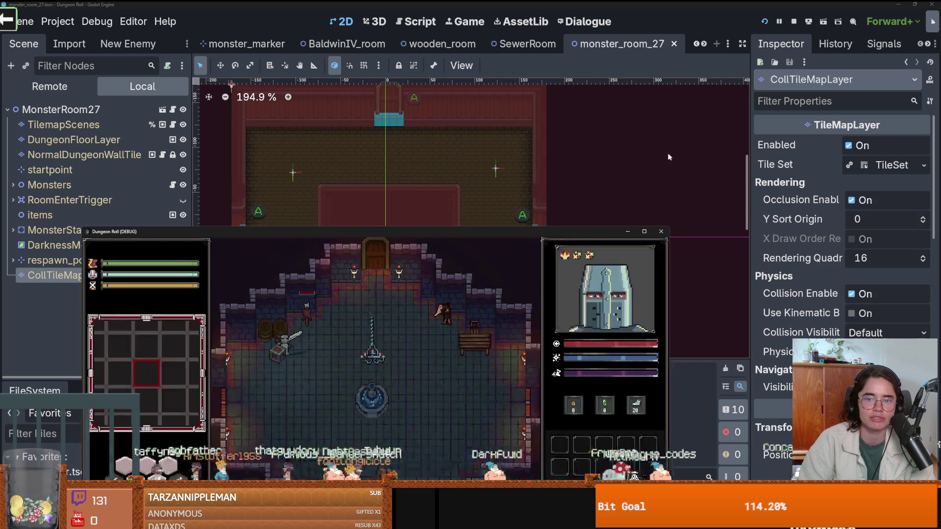
pyautogui.click(660, 231)
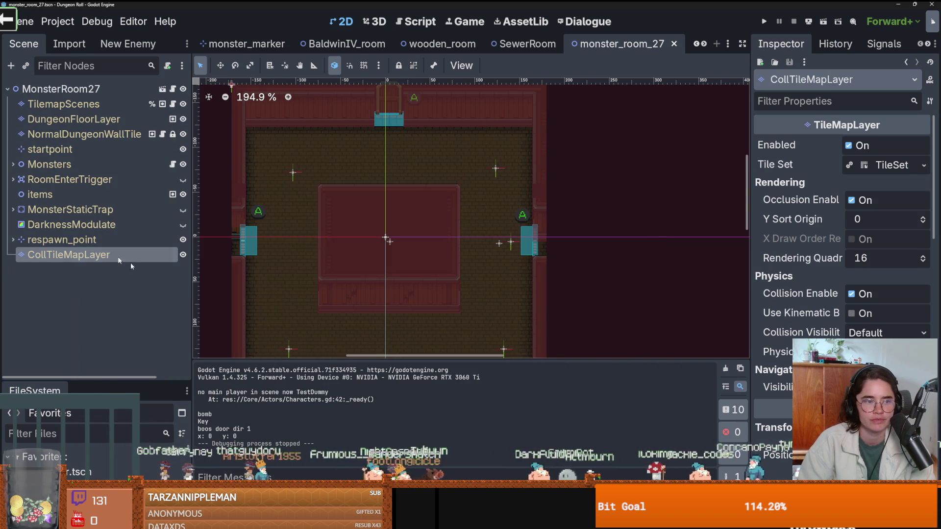
pyautogui.moveTo(95, 388); pyautogui.dragTo(96, 213)
# Filter files for 'room', open RoomLootTable.tres, and add a 24th Rds Contents entry
pyautogui.click(58, 261)
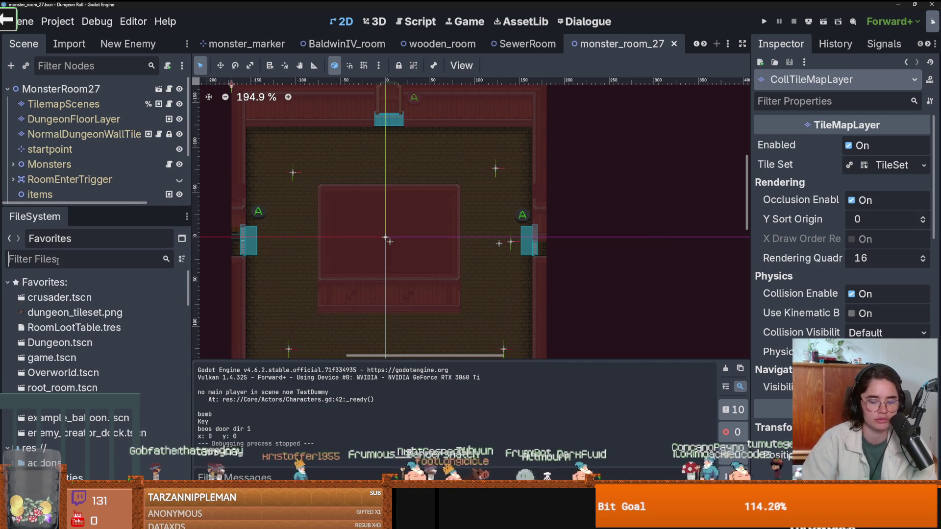
pyautogui.write('room')
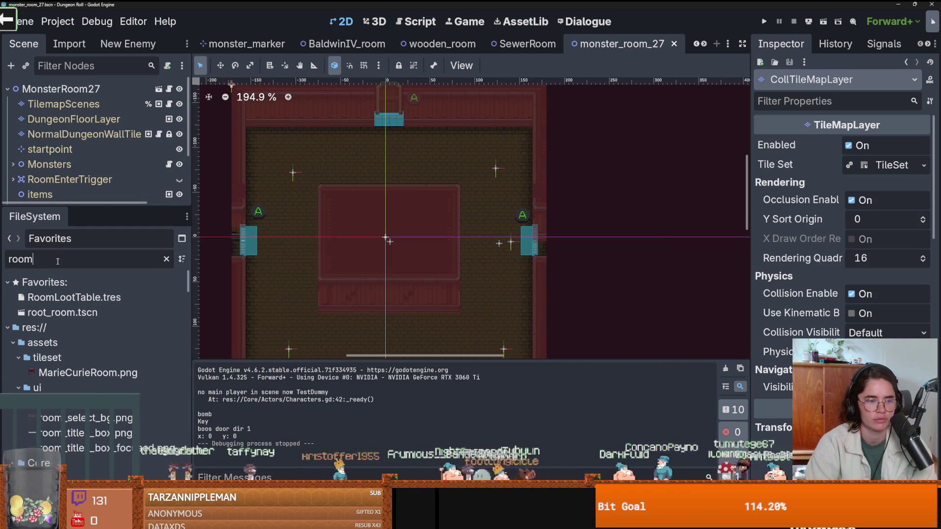
pyautogui.doubleClick(73, 297)
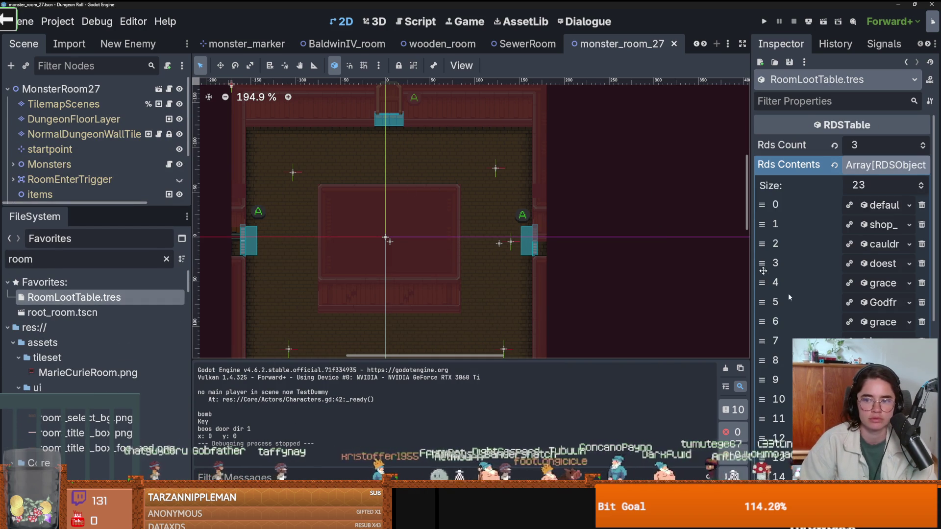
pyautogui.scroll(-6, 765, 273)
pyautogui.scroll(3, 849, 330)
pyautogui.scroll(-4, 843, 245)
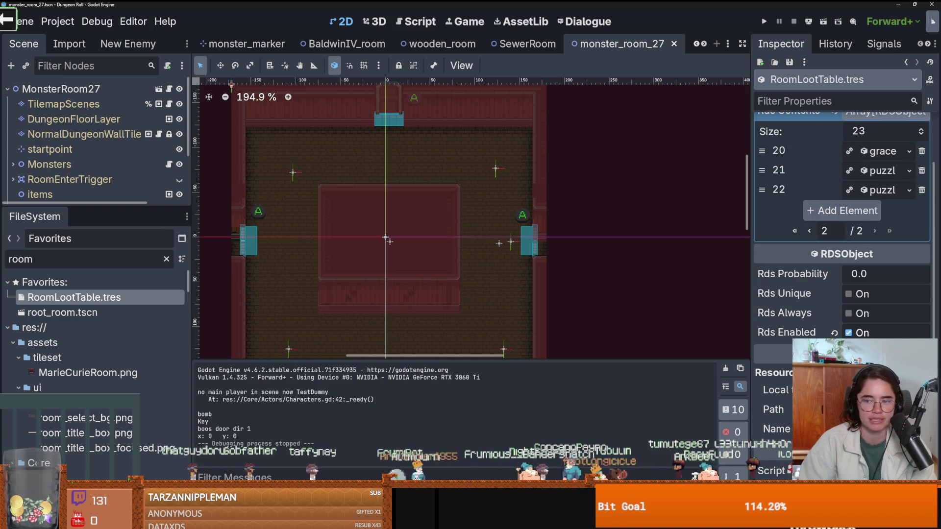
pyautogui.scroll(2, 873, 209)
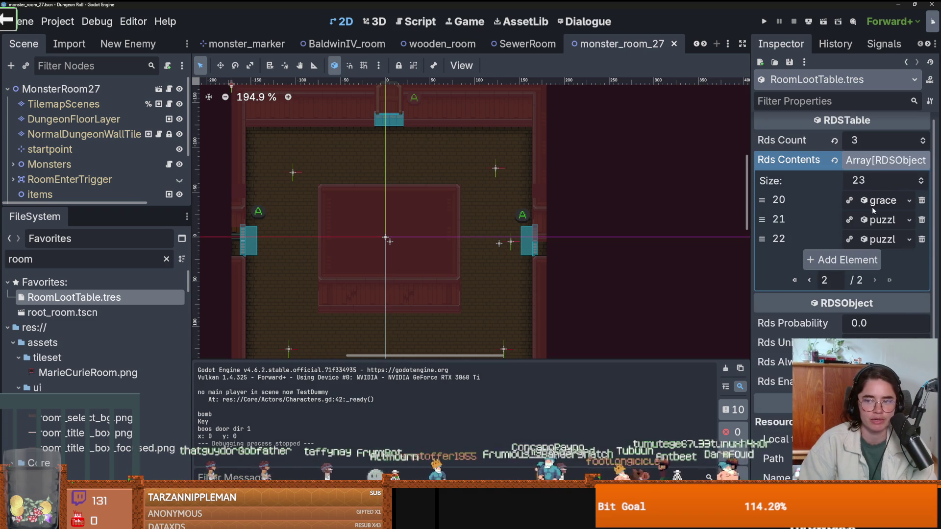
pyautogui.click(921, 181)
# Search Quick Load for monster_room_27, cancel, and select the MonsterRoom27 root node
pyautogui.click(910, 258)
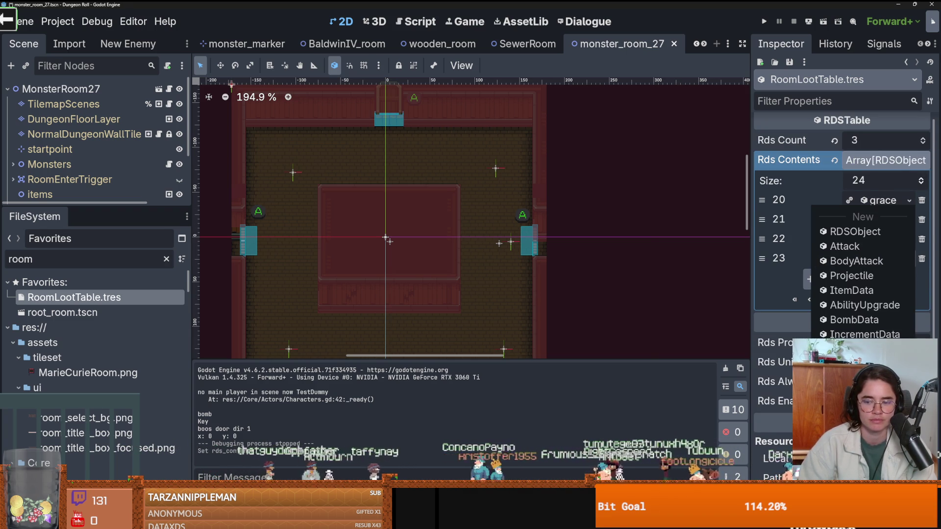
pyautogui.click(853, 378)
pyautogui.write('monster_room_27')
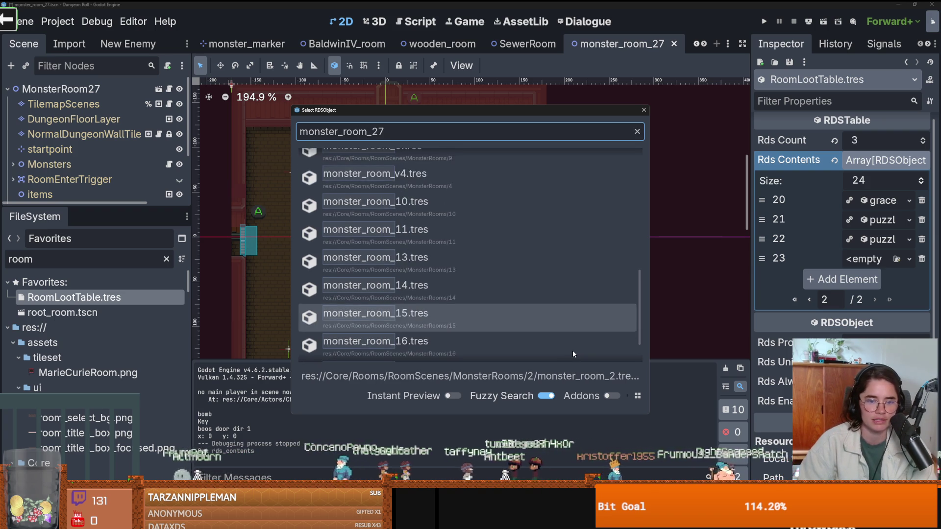
pyautogui.scroll(-3, 404, 251)
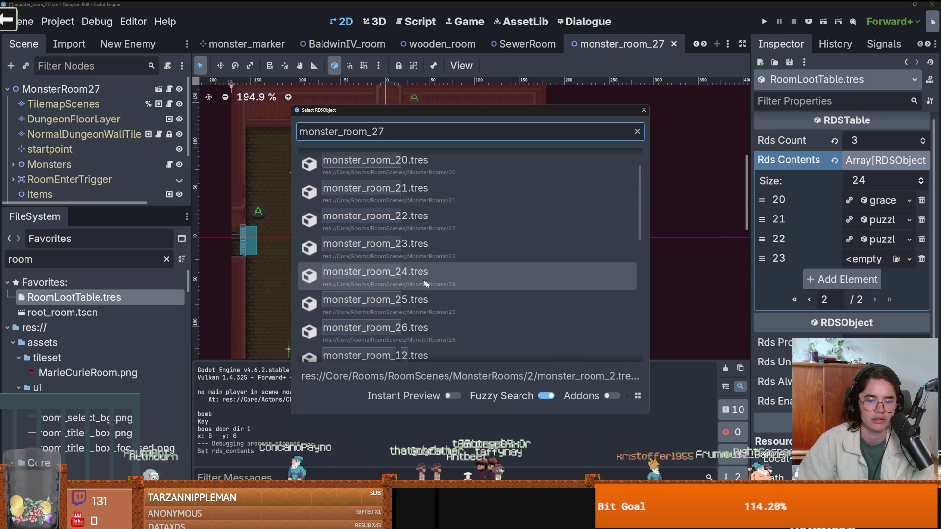
pyautogui.doubleClick(390, 136)
pyautogui.write('27')
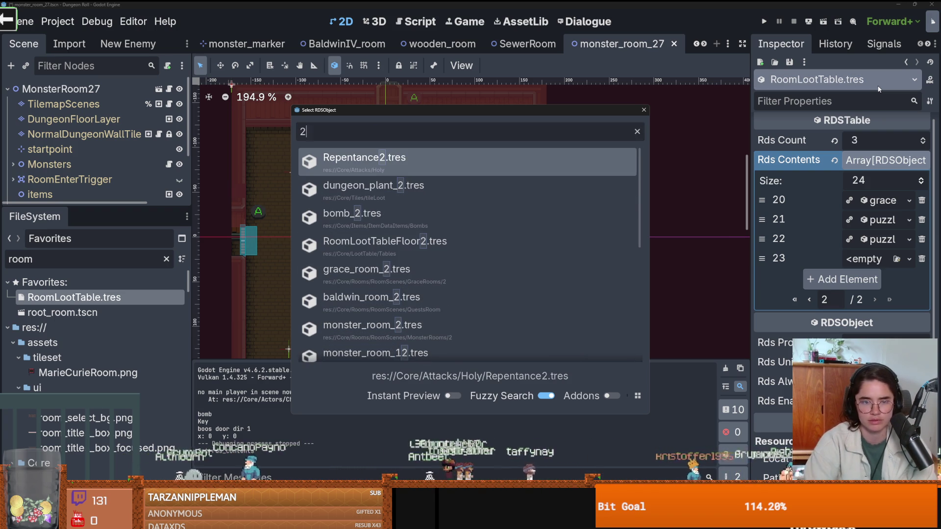
pyautogui.click(637, 131)
pyautogui.click(643, 110)
pyautogui.click(61, 89)
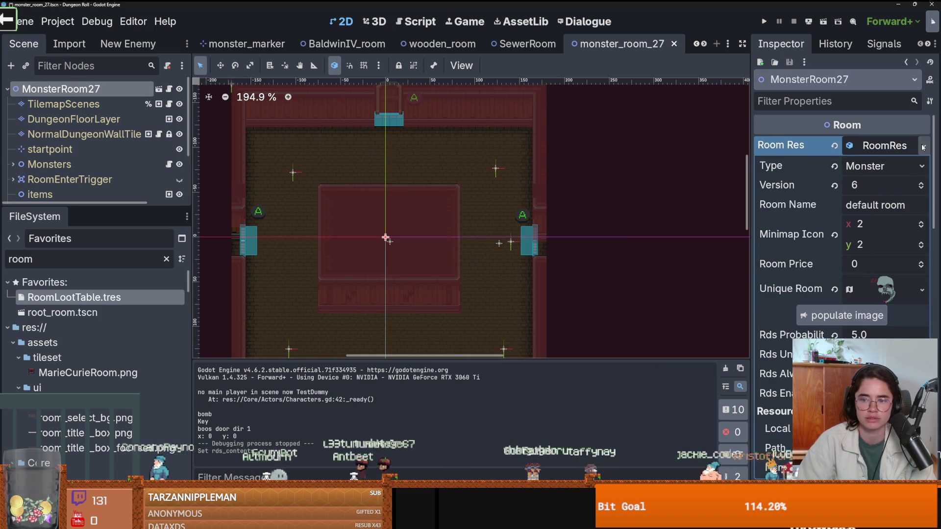
# Save the Room Res as monster_room_27.tres in MonsterRooms/27, then save the scene
pyautogui.click(923, 147)
pyautogui.click(837, 296)
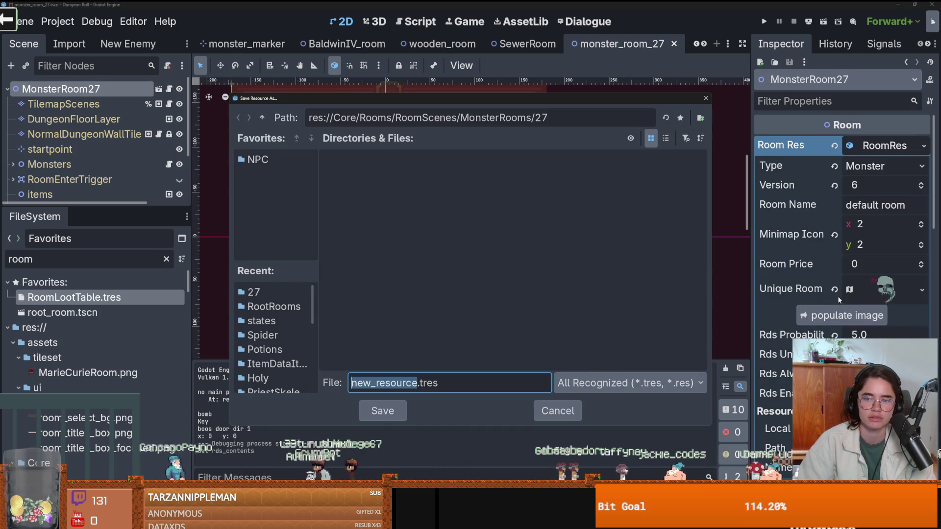
pyautogui.write('monster')
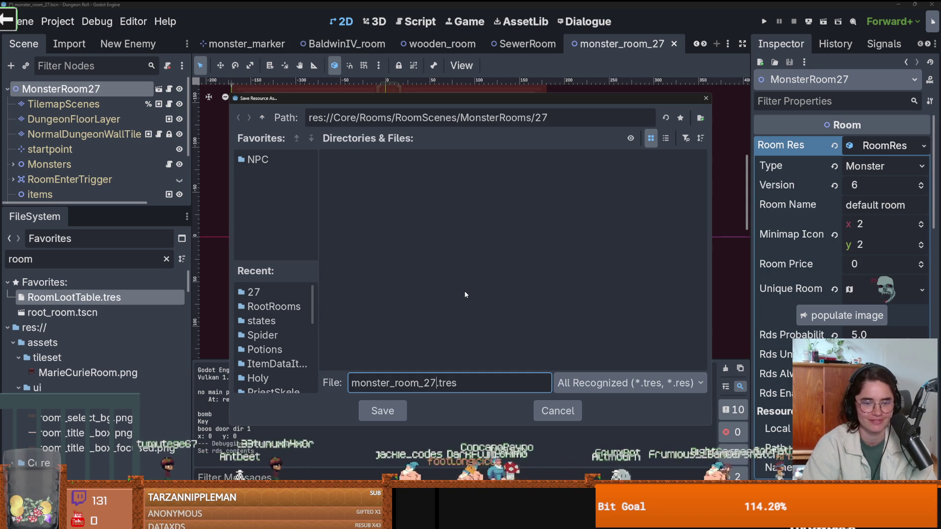
pyautogui.press('Return')
pyautogui.hotkey('ctrl', 's')
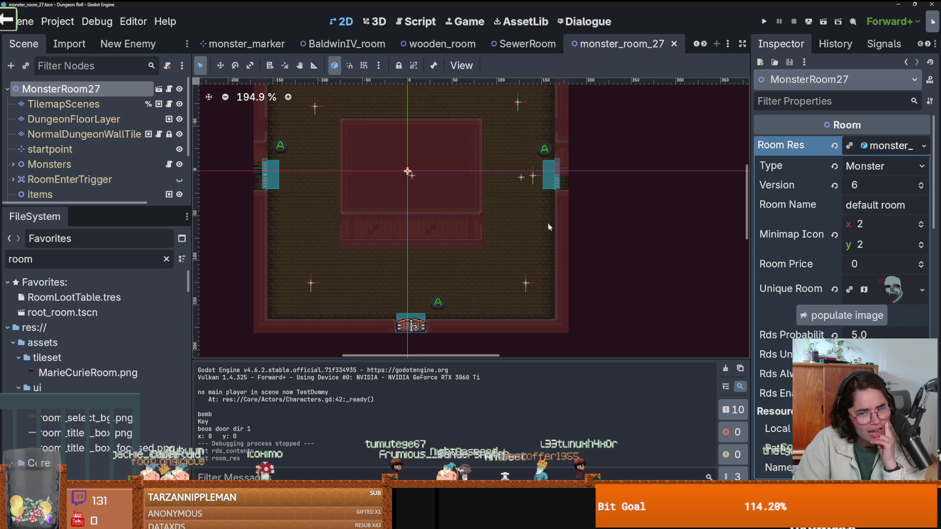
# Centre and save the scene, go to door.gd line 157's Nil 'duplicate' error, reopen RoomLootTable.tres
pyautogui.scroll(-4, 563, 238)
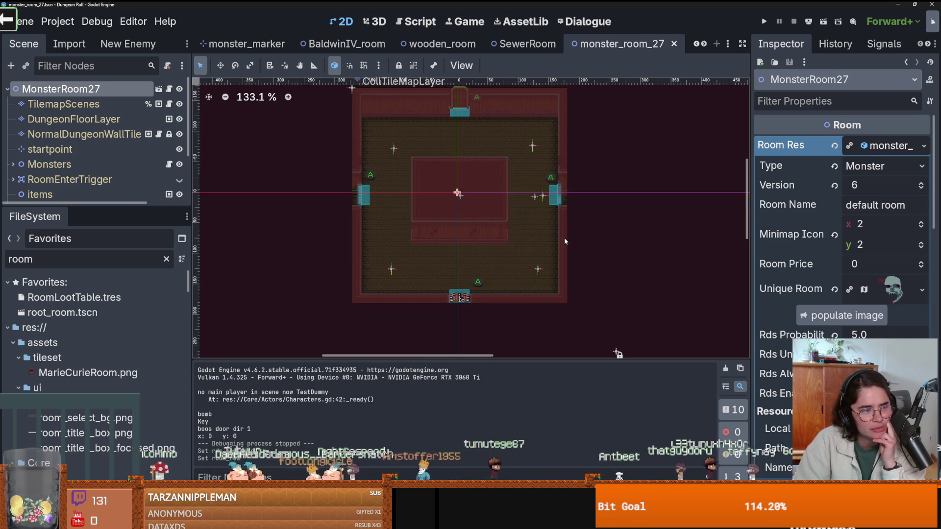
pyautogui.moveTo(363, 245); pyautogui.dragTo(453, 265)
pyautogui.hotkey('ctrl', 's')
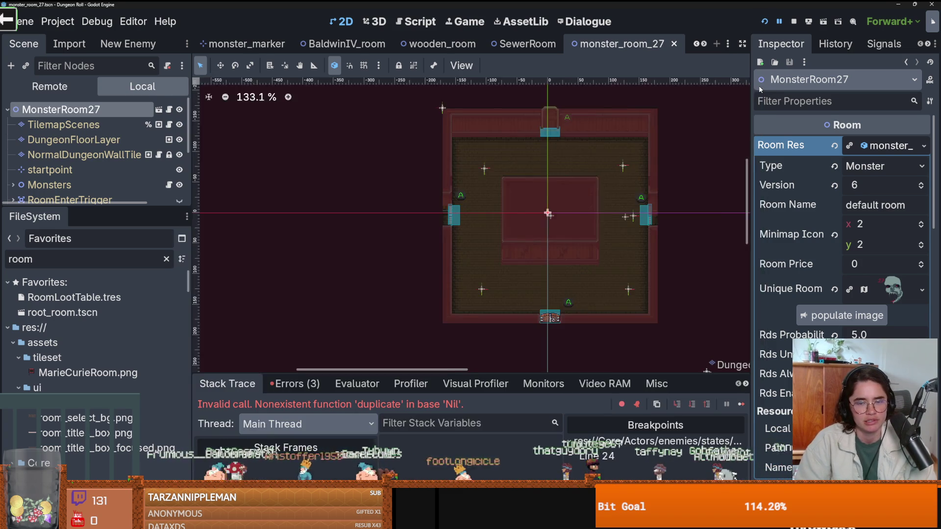
pyautogui.scroll(2, 546, 203)
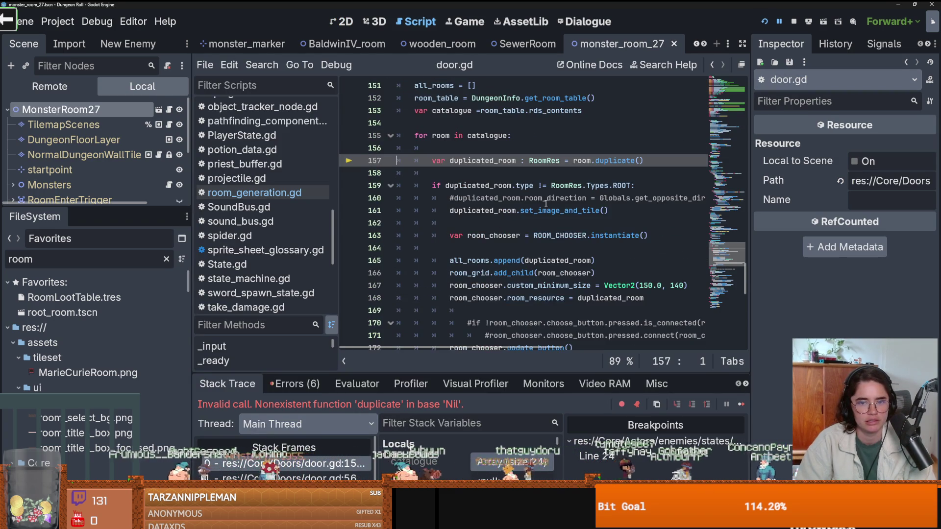
pyautogui.moveTo(545, 203)
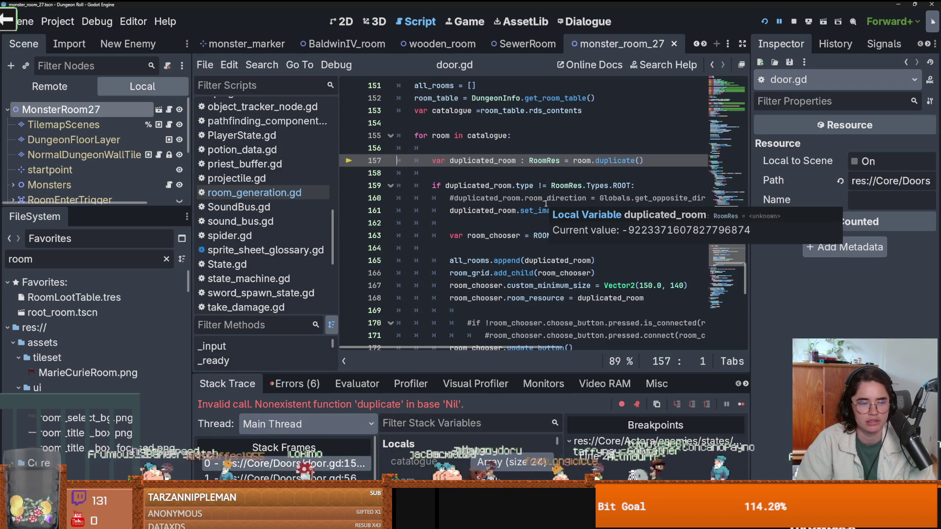
pyautogui.click(284, 463)
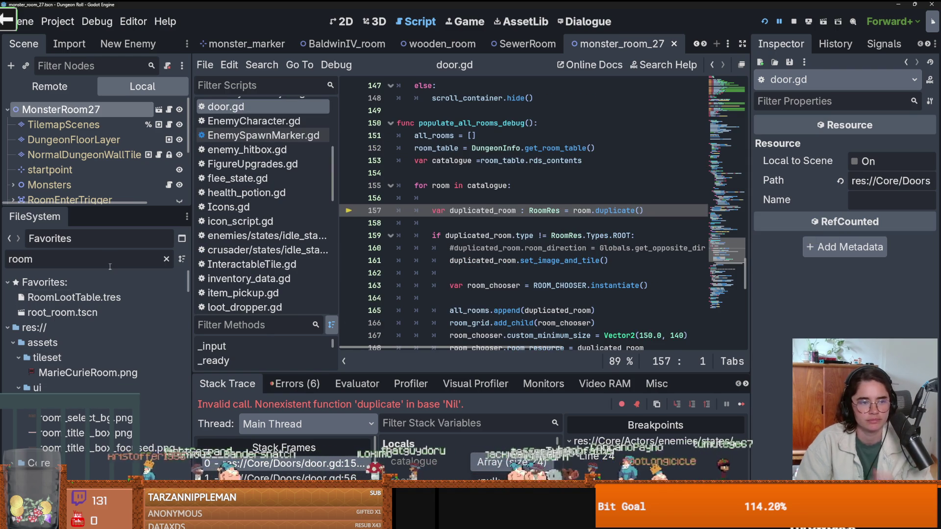
pyautogui.click(108, 297)
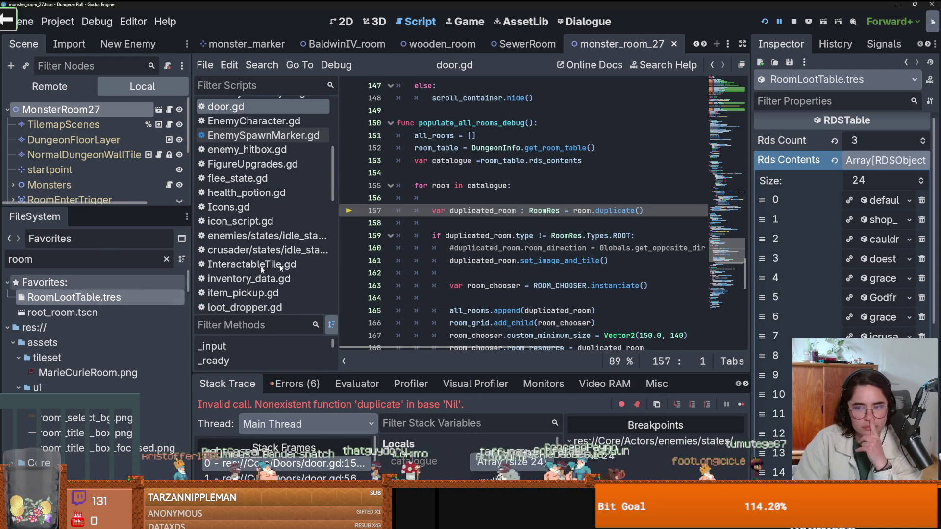
# Load monster_room_27.tres into Rds Contents element 23 on page 2, then restart the game
pyautogui.moveTo(753, 240); pyautogui.dragTo(468, 240)
pyautogui.scroll(-3, 773, 288)
pyautogui.click(732, 248)
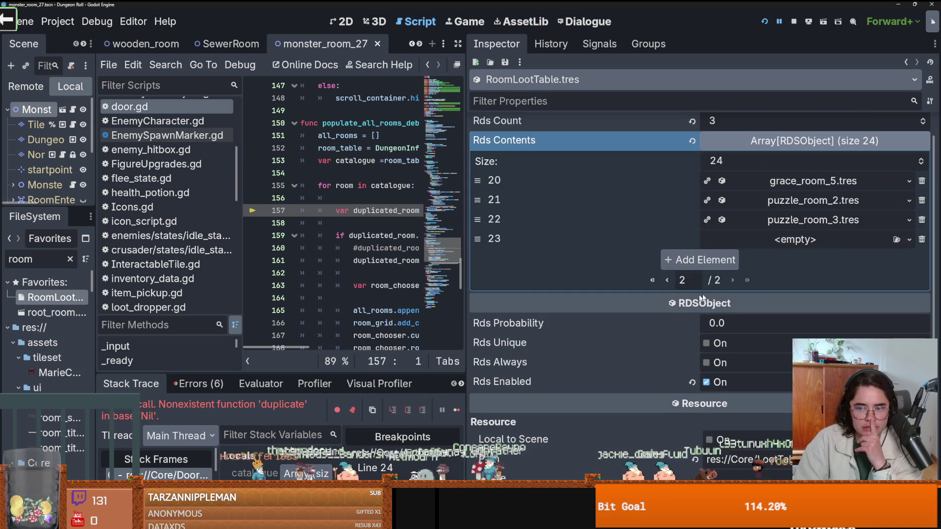
pyautogui.click(903, 239)
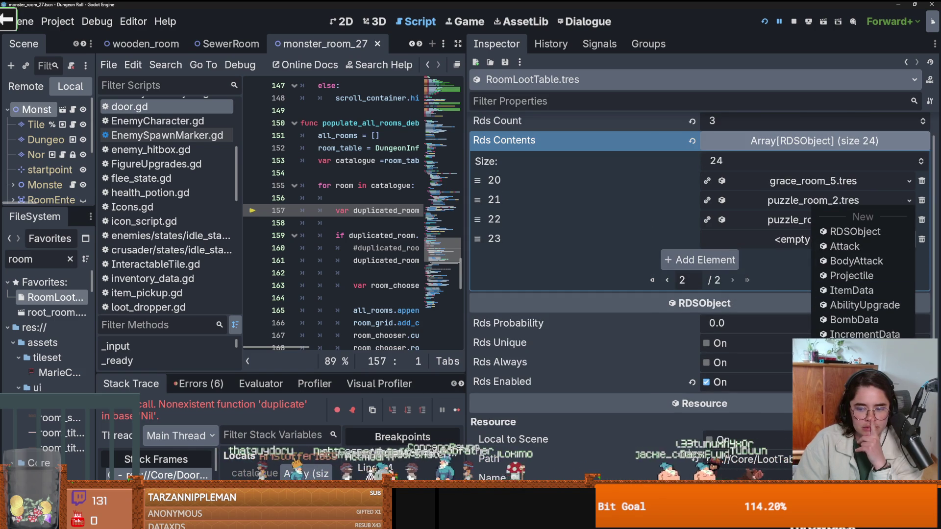
pyautogui.click(862, 212)
pyautogui.write('27')
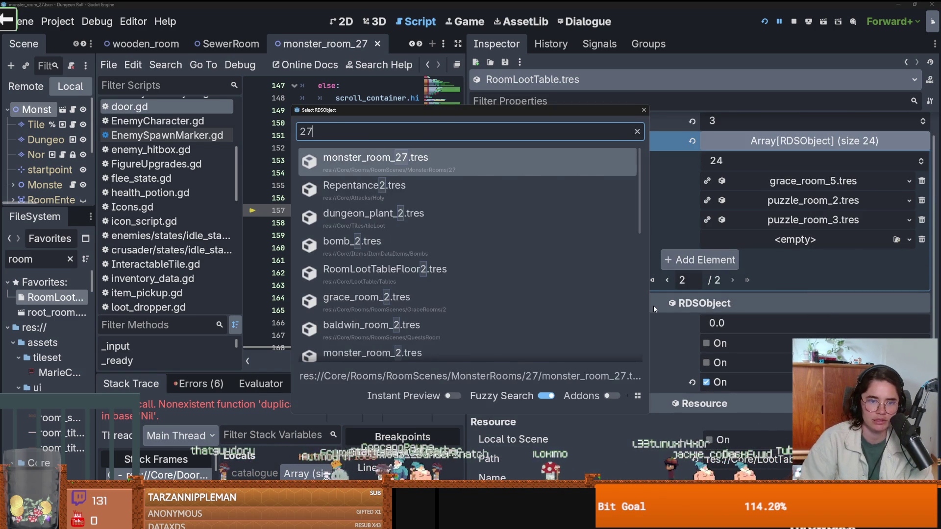
pyautogui.press('Return')
pyautogui.moveTo(463, 181); pyautogui.dragTo(815, 189)
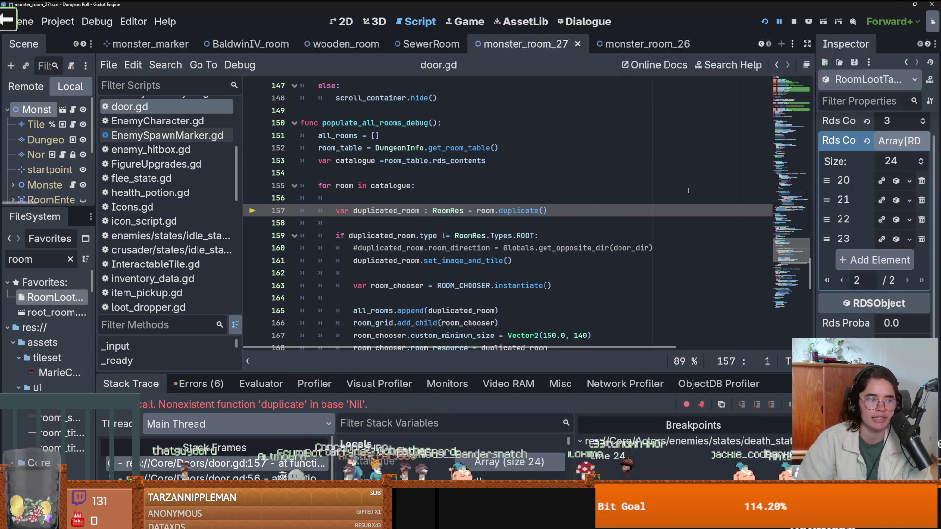
pyautogui.click(773, 23)
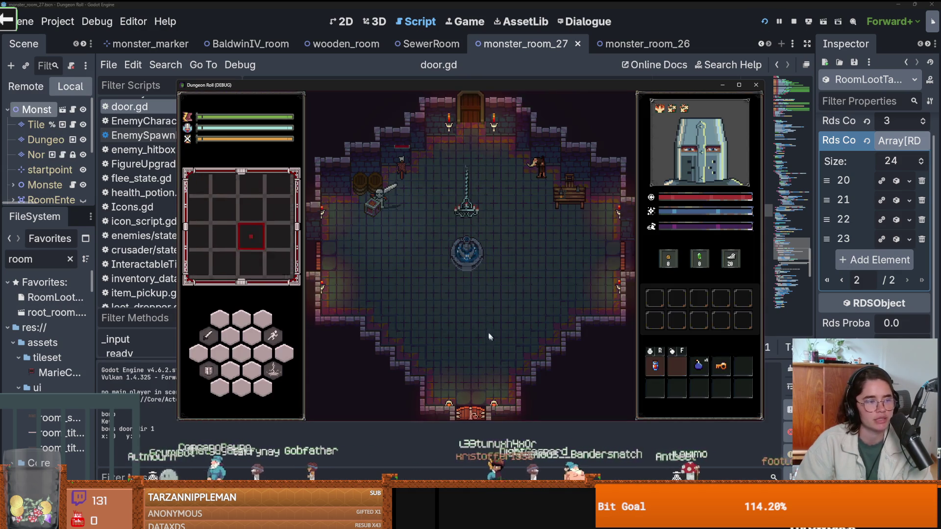
# Restart the game and tick the debug checkbox to list every room
pyautogui.click(756, 85)
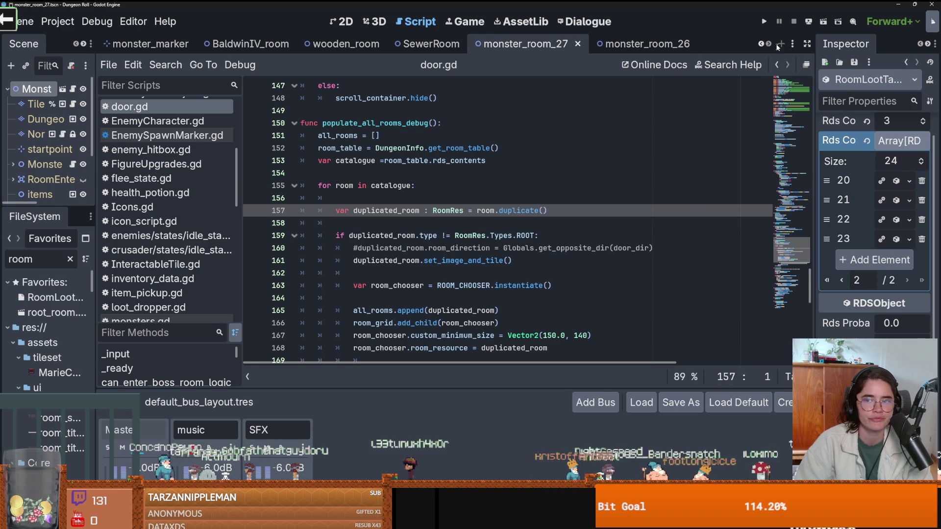
pyautogui.click(764, 21)
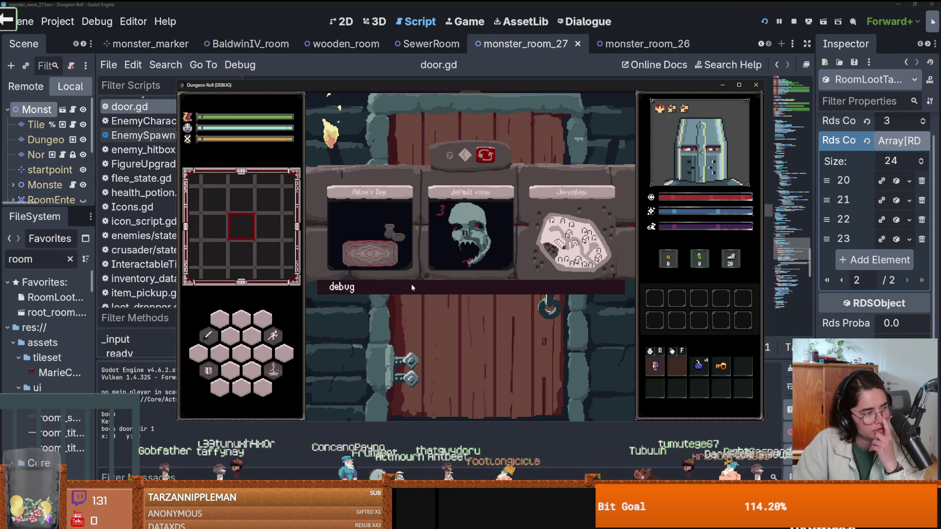
pyautogui.click(411, 284)
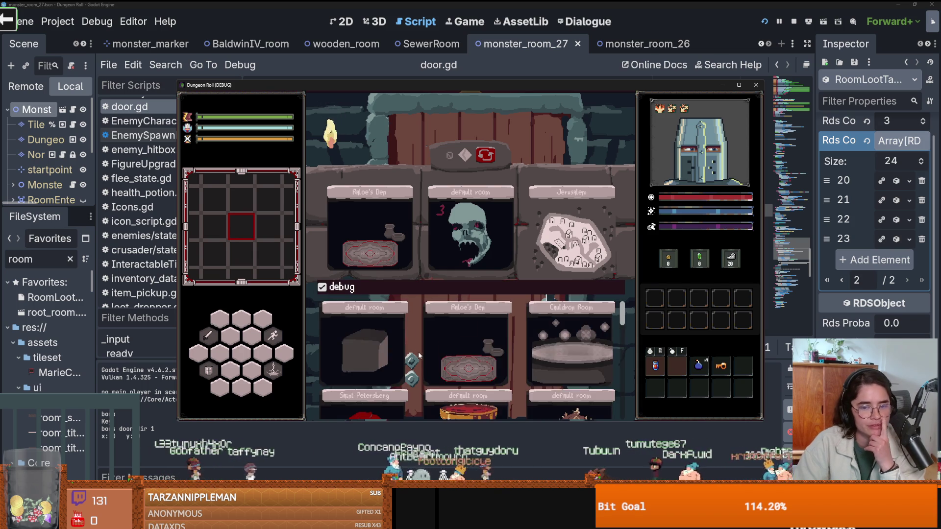
# Scroll to the room 27 card, enter it, and maximize then restore the game window
pyautogui.scroll(-5, 424, 348)
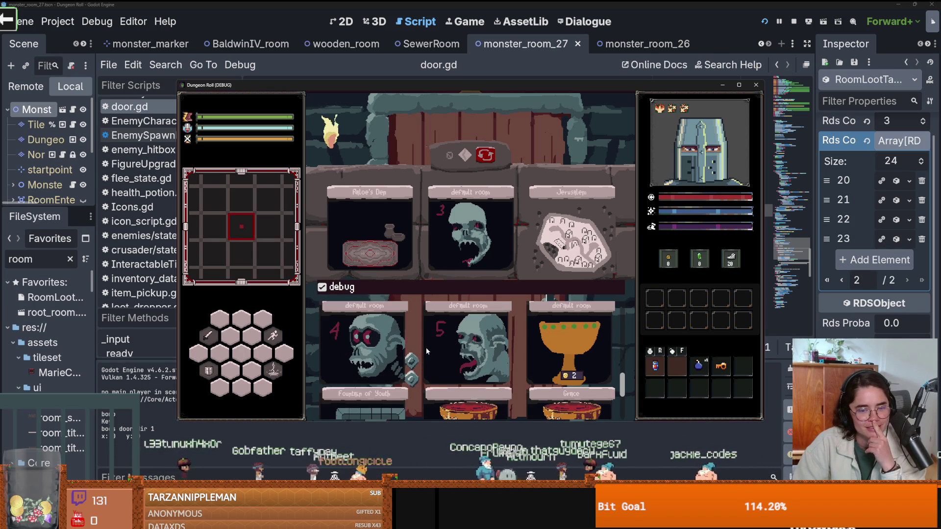
pyautogui.scroll(-5, 425, 348)
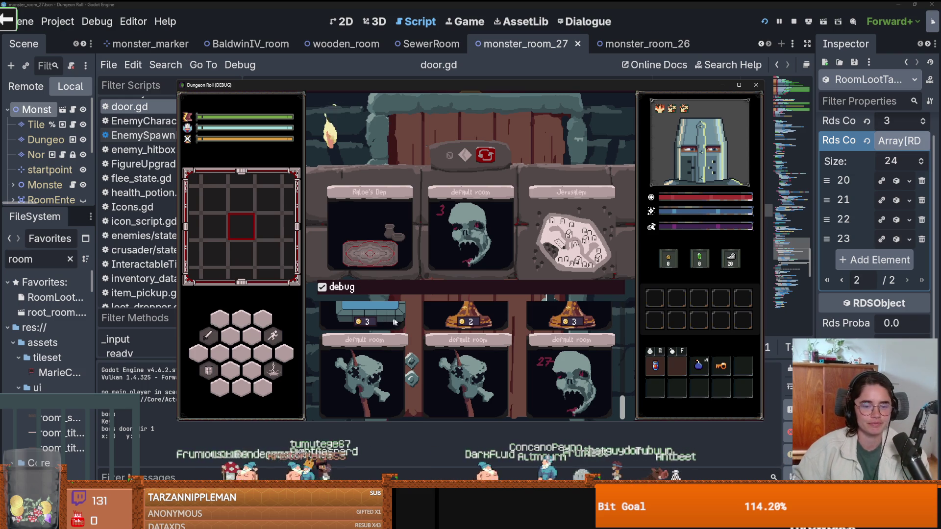
pyautogui.scroll(2, 445, 355)
pyautogui.scroll(-2, 446, 355)
pyautogui.scroll(2, 445, 356)
pyautogui.scroll(-2, 446, 355)
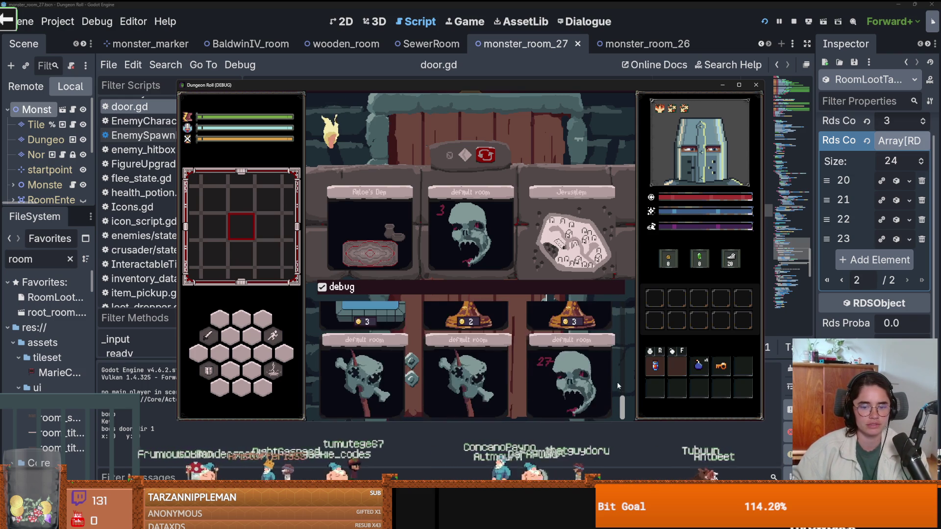
pyautogui.click(490, 343)
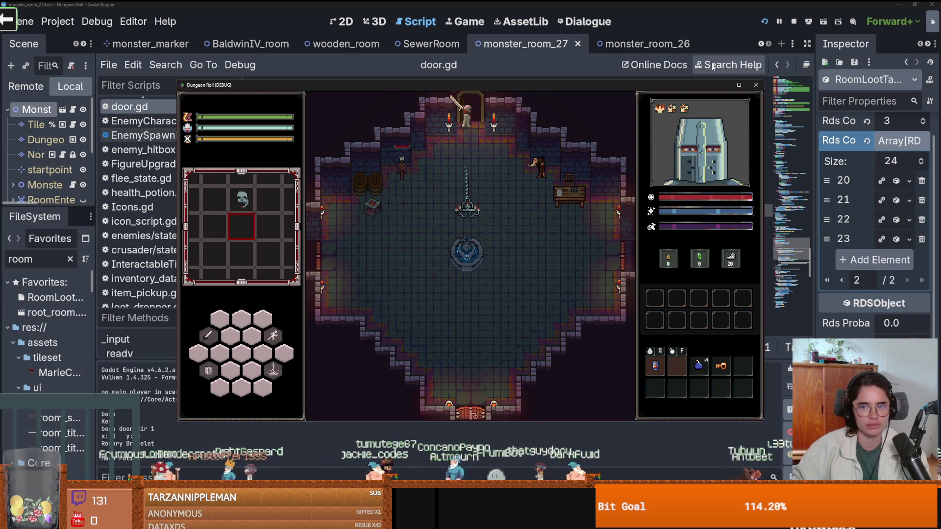
pyautogui.click(738, 85)
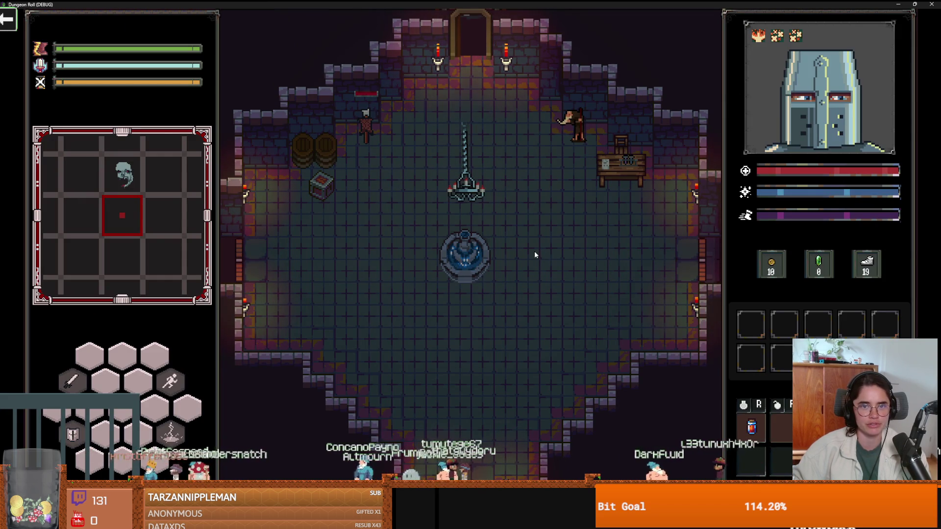
pyautogui.press('super+Down')
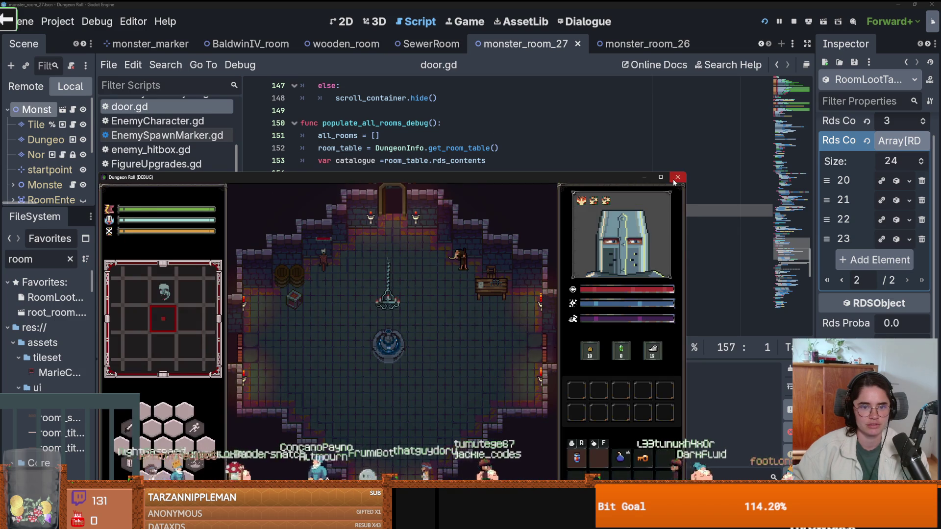
# Stop the game, return to the 2D room view, and select the TilemapScenes layer
pyautogui.press('F8')
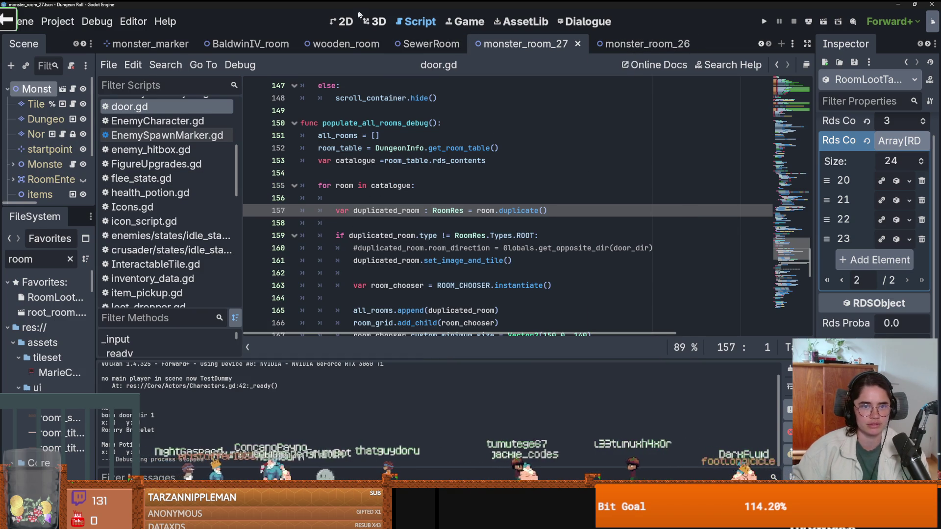
pyautogui.hotkey('ctrl', 'F1')
pyautogui.rightClick(445, 293)
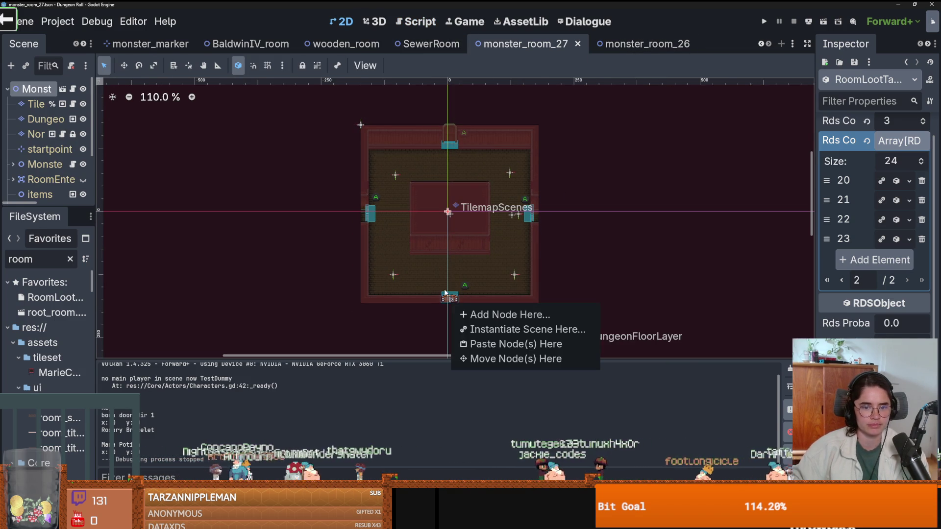
pyautogui.click(44, 90)
pyautogui.click(36, 104)
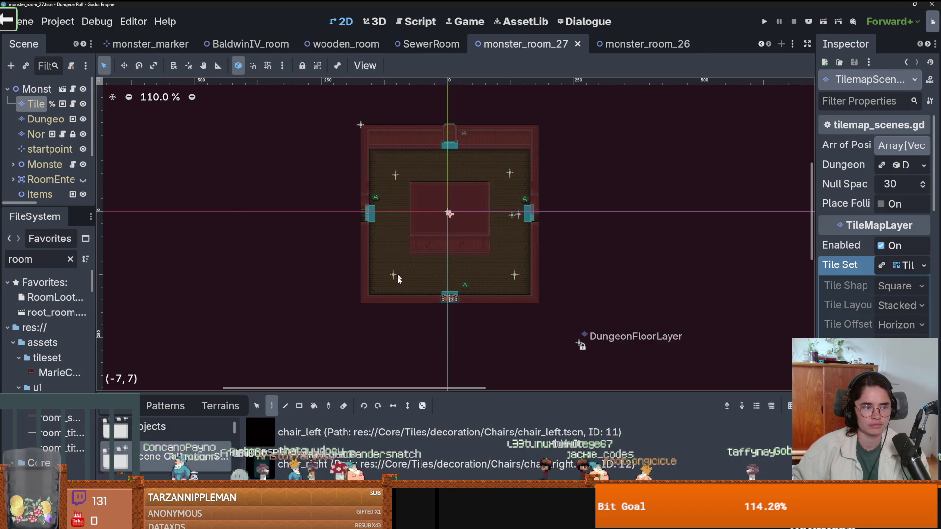
# Erase the bottom, left, top and right door tiles from the walls
pyautogui.rightClick(449, 298)
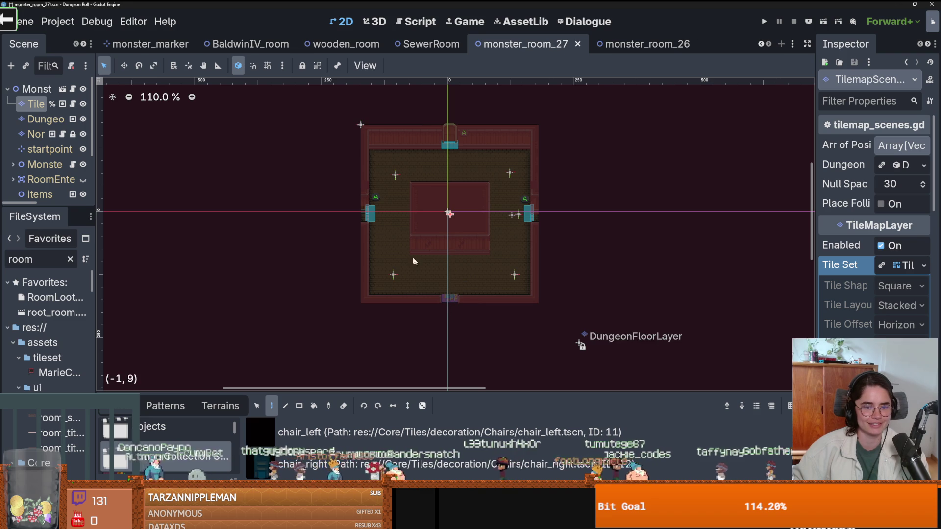
pyautogui.rightClick(370, 214)
pyautogui.rightClick(449, 145)
pyautogui.rightClick(529, 214)
pyautogui.scroll(3, 436, 180)
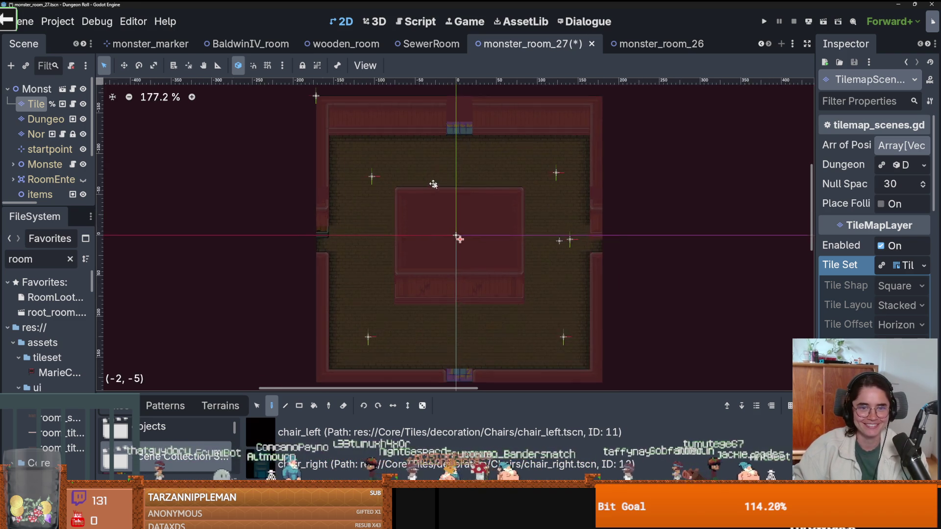
pyautogui.scroll(1, 434, 177)
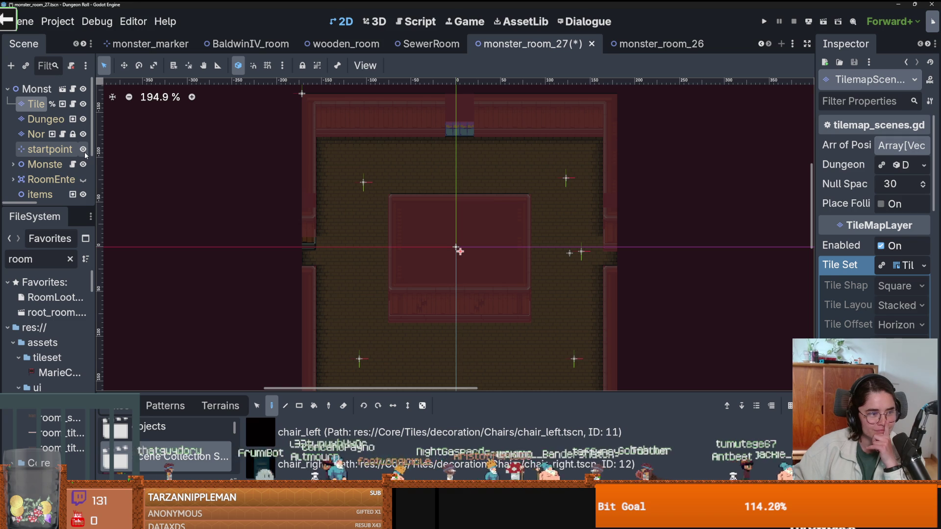
pyautogui.moveTo(94, 186); pyautogui.dragTo(190, 190)
# On the wall layer, paint wood_floor terrain into the top wall and a strip below it
pyautogui.click(78, 133)
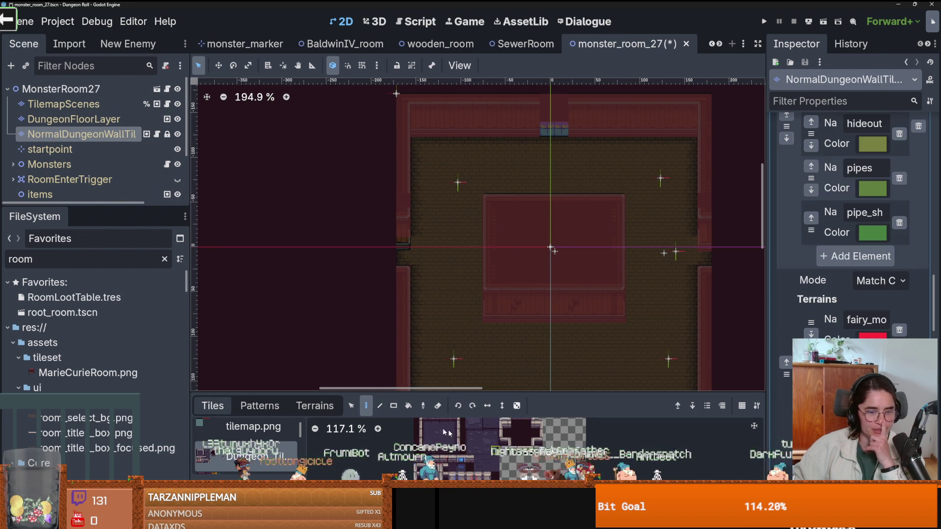
pyautogui.click(315, 406)
pyautogui.scroll(-5, 269, 451)
pyautogui.scroll(-5, 270, 460)
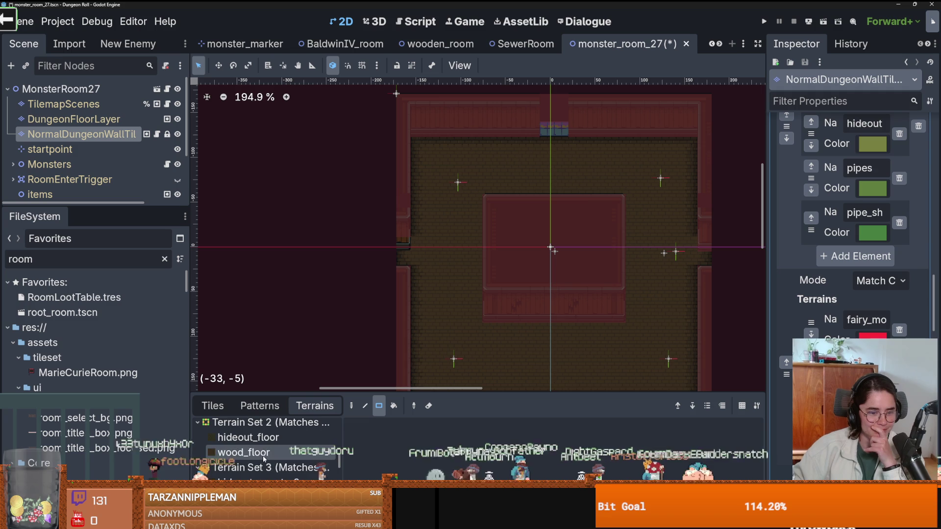
pyautogui.click(265, 452)
pyautogui.scroll(2, 530, 167)
pyautogui.click(530, 165)
pyautogui.scroll(-1, 575, 219)
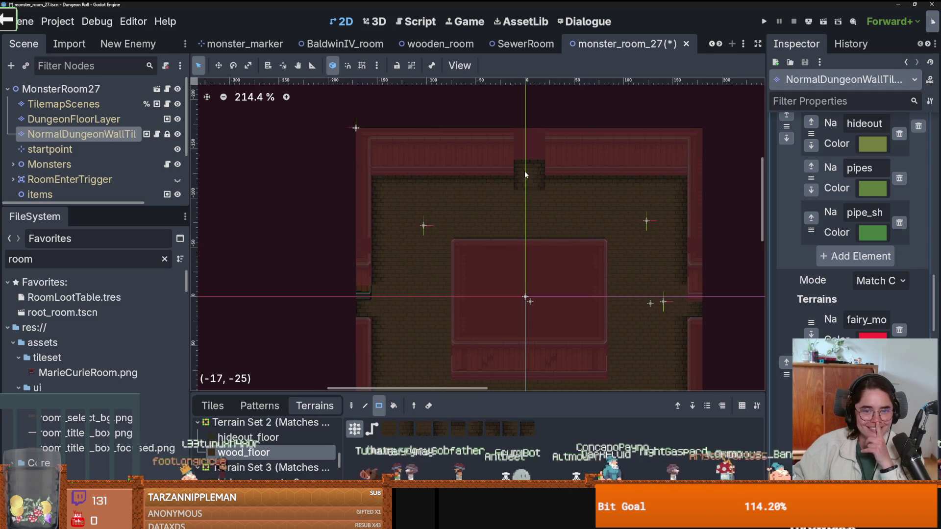
pyautogui.moveTo(495, 182); pyautogui.dragTo(512, 185)
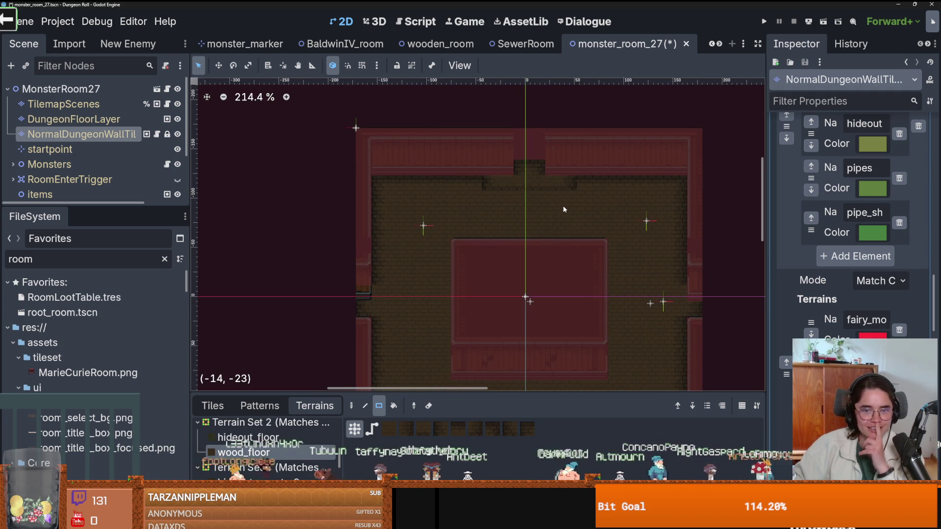
pyautogui.scroll(6, 563, 208)
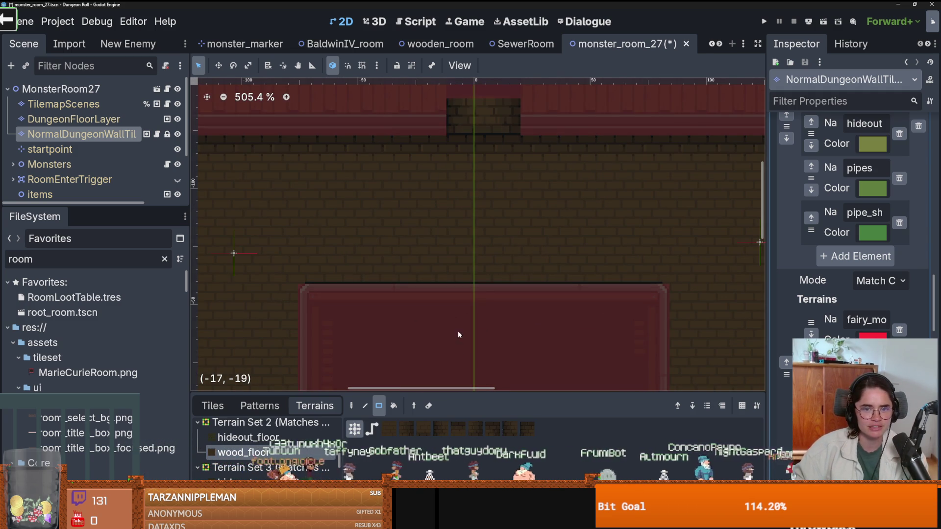
pyautogui.scroll(1, 523, 162)
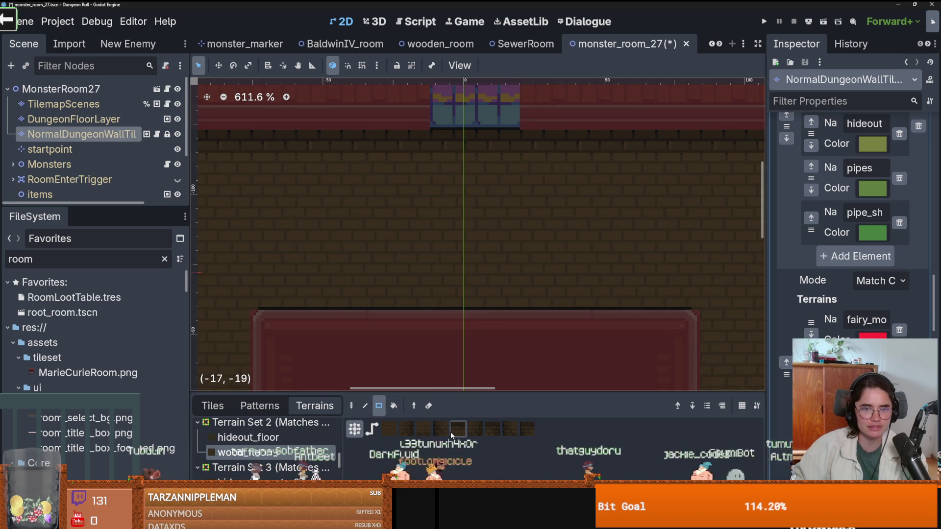
# Fill the top-wall recess with brick terrain, covering the coloured patch
pyautogui.moveTo(513, 208); pyautogui.dragTo(461, 216)
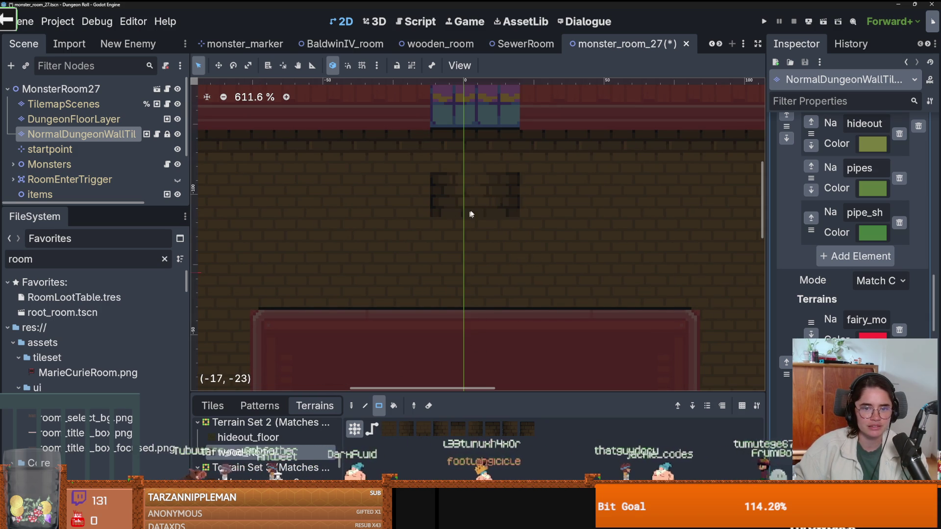
pyautogui.moveTo(457, 406); pyautogui.dragTo(435, 432)
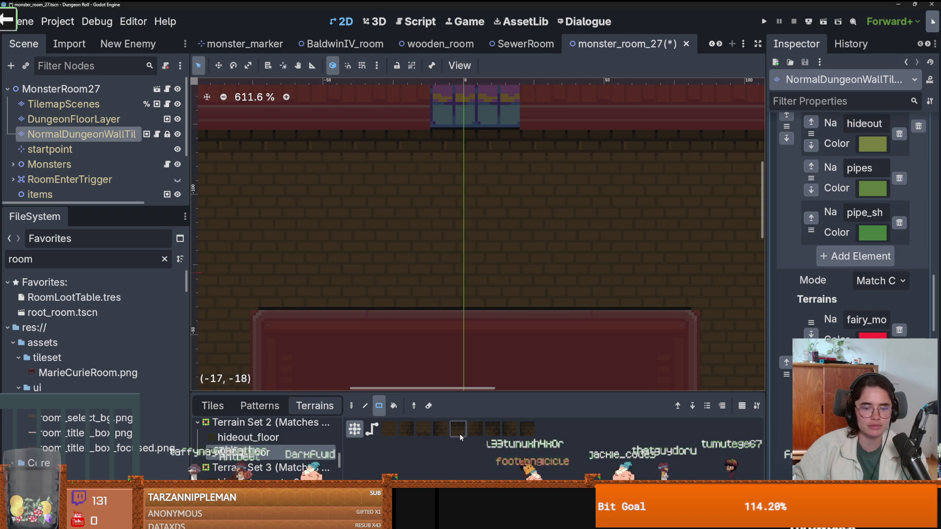
pyautogui.scroll(3, 499, 311)
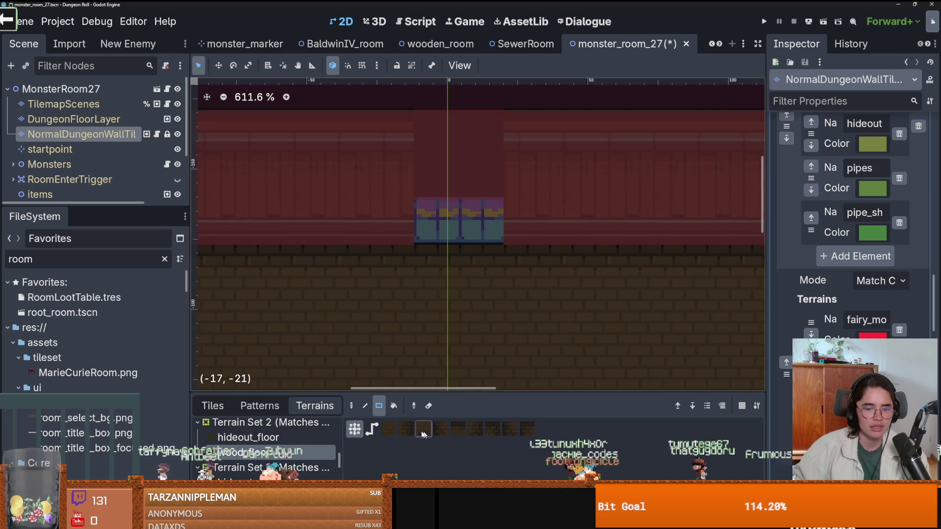
pyautogui.click(459, 429)
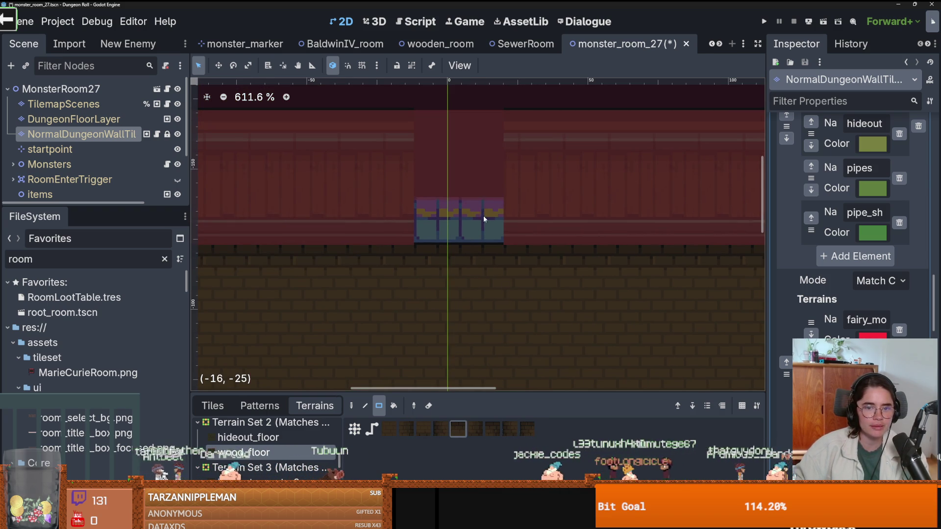
pyautogui.moveTo(484, 215); pyautogui.dragTo(419, 235)
# Repaint the cells below the recess with brick so it runs into the floor
pyautogui.scroll(-1, 489, 310)
pyautogui.click(388, 429)
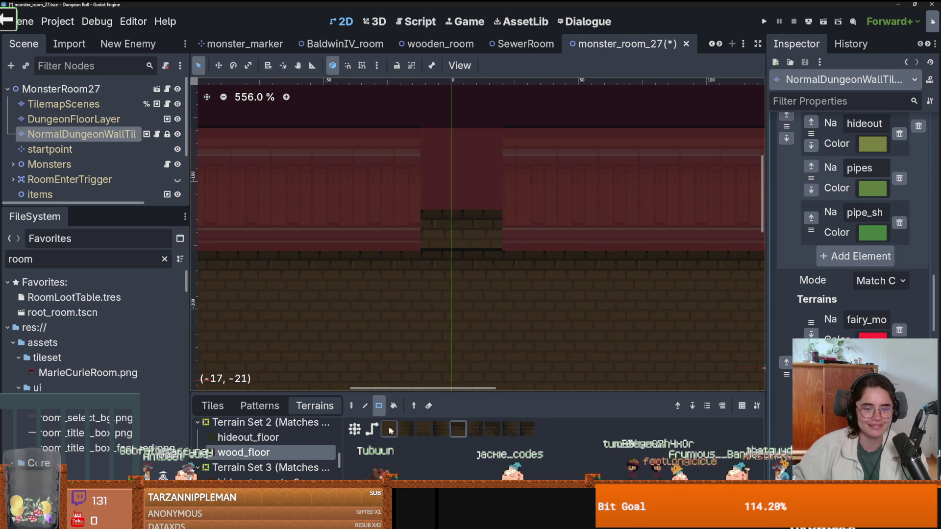
pyautogui.click(440, 273)
pyautogui.scroll(-8, 441, 273)
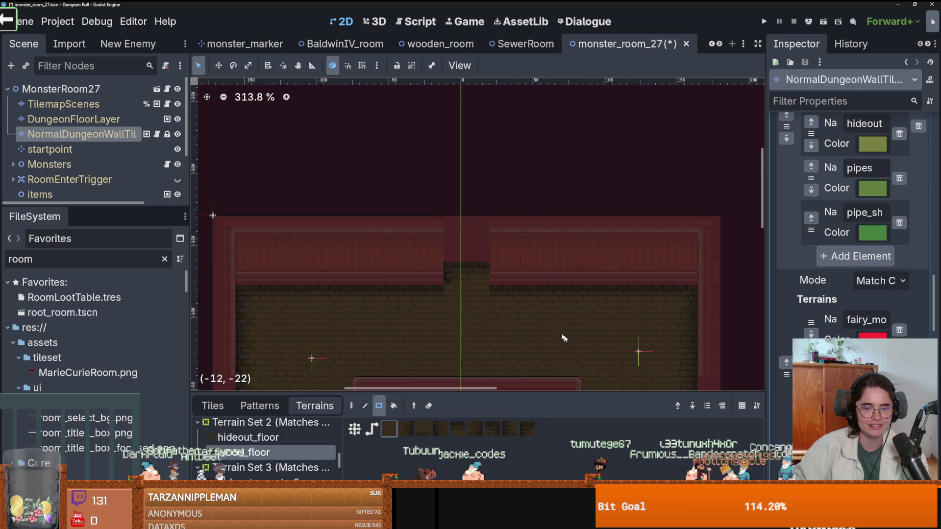
pyautogui.scroll(-2, 258, 447)
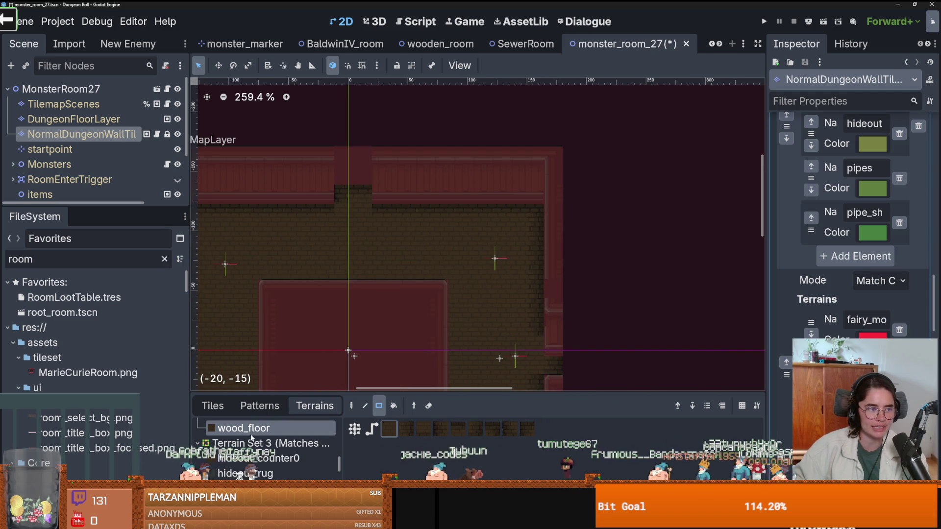
pyautogui.scroll(3, 426, 255)
pyautogui.scroll(-5, 436, 252)
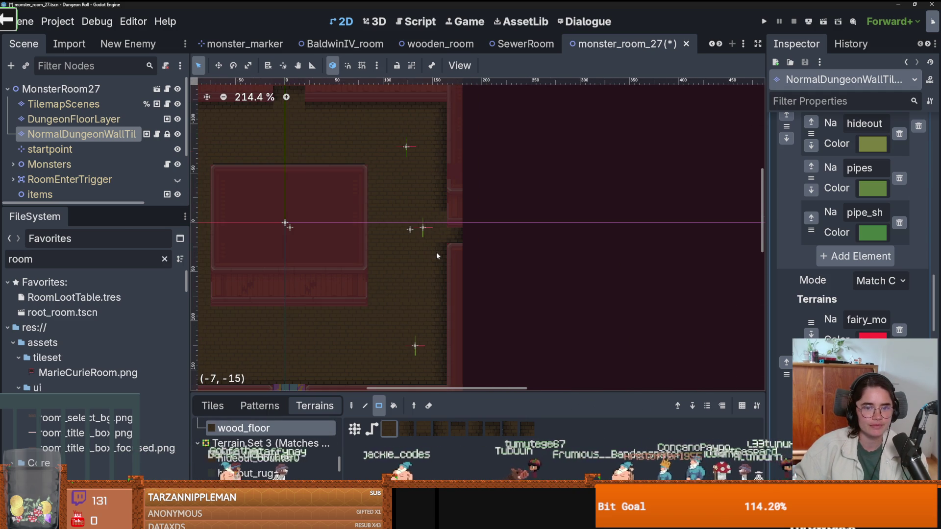
pyautogui.scroll(3, 431, 266)
pyautogui.scroll(-6, 431, 266)
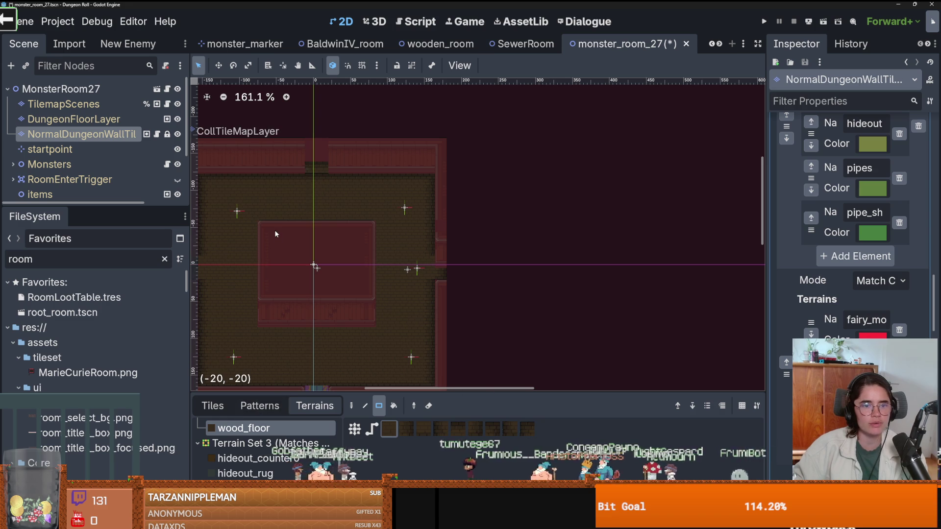
pyautogui.click(234, 157)
# Choose the floor terrain and paint a 2x1 floor patch into the top-wall gap
pyautogui.scroll(-5, 263, 451)
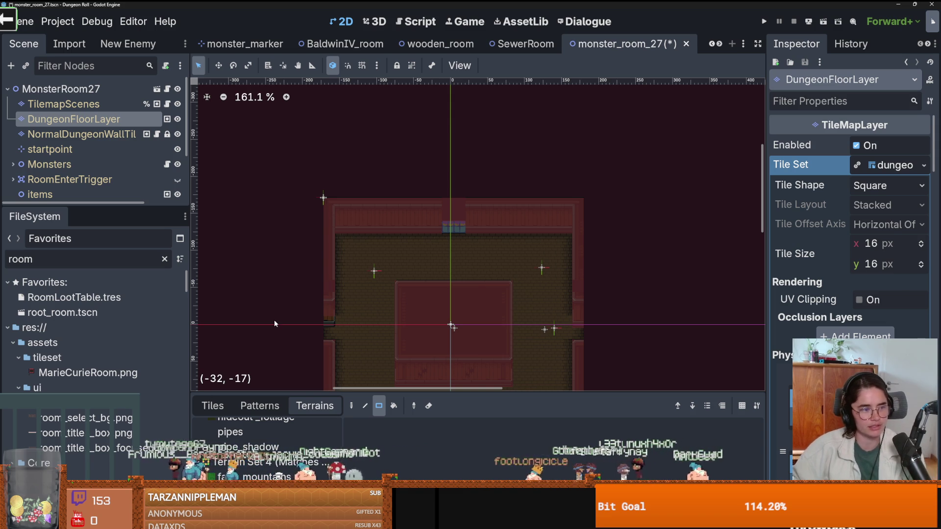
pyautogui.scroll(-3, 333, 201)
pyautogui.scroll(-2, 269, 449)
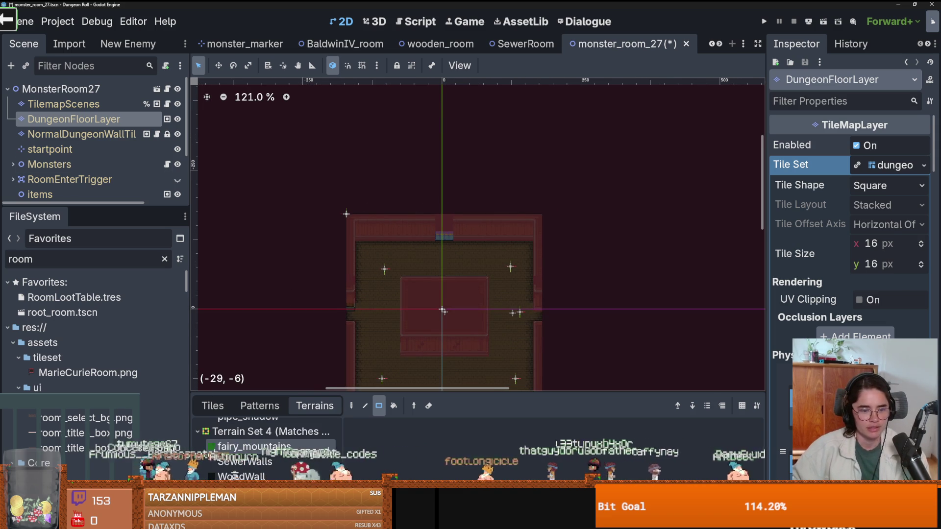
pyautogui.scroll(5, 269, 454)
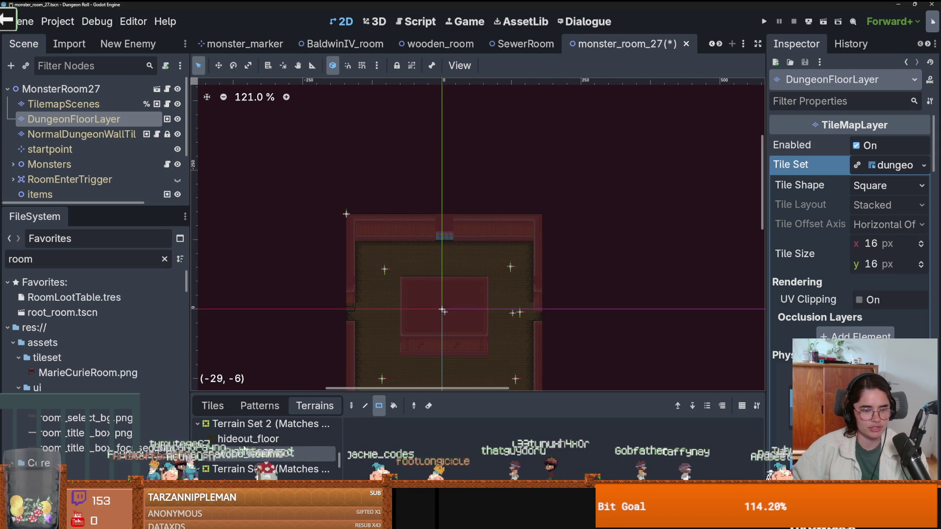
pyautogui.click(268, 454)
pyautogui.scroll(3, 470, 245)
pyautogui.scroll(3, 431, 236)
pyautogui.moveTo(416, 235); pyautogui.dragTo(435, 235)
# Switch back to the wall tile layer and show the atlas's individual tiles
pyautogui.scroll(-2, 441, 274)
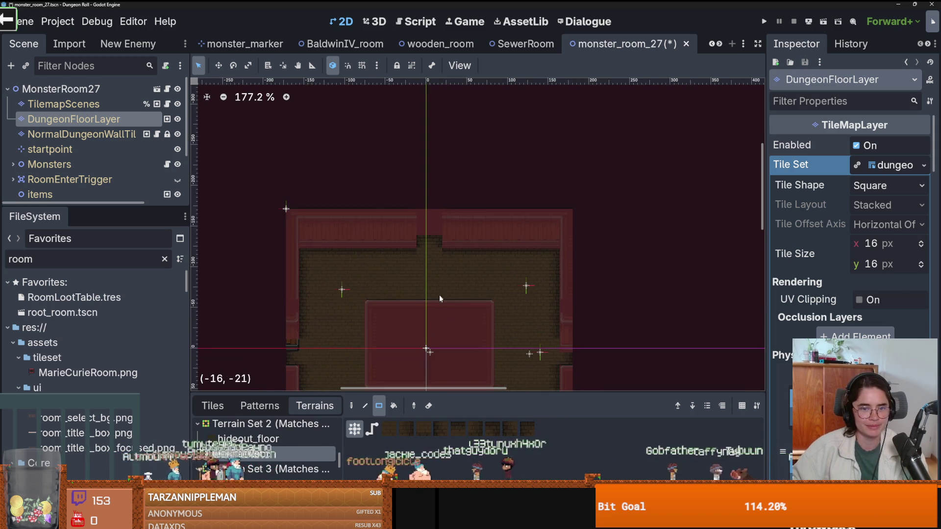
pyautogui.scroll(2, 456, 272)
pyautogui.scroll(-5, 440, 180)
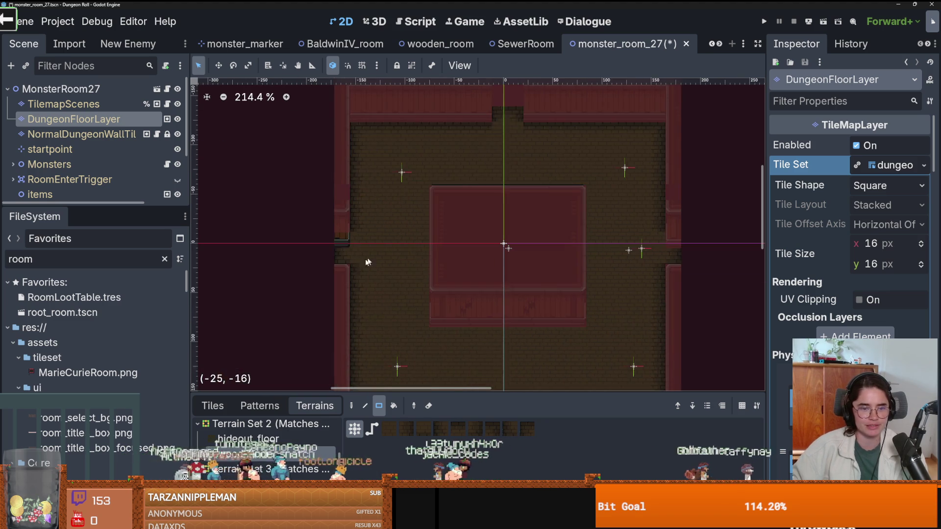
pyautogui.scroll(2, 293, 217)
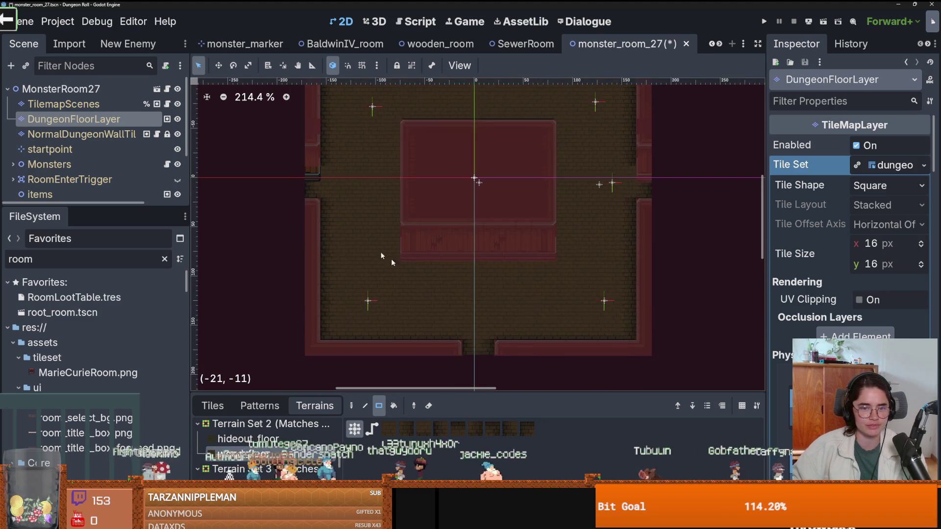
pyautogui.scroll(3, 293, 217)
pyautogui.scroll(2, 293, 218)
pyautogui.press('pagedown')
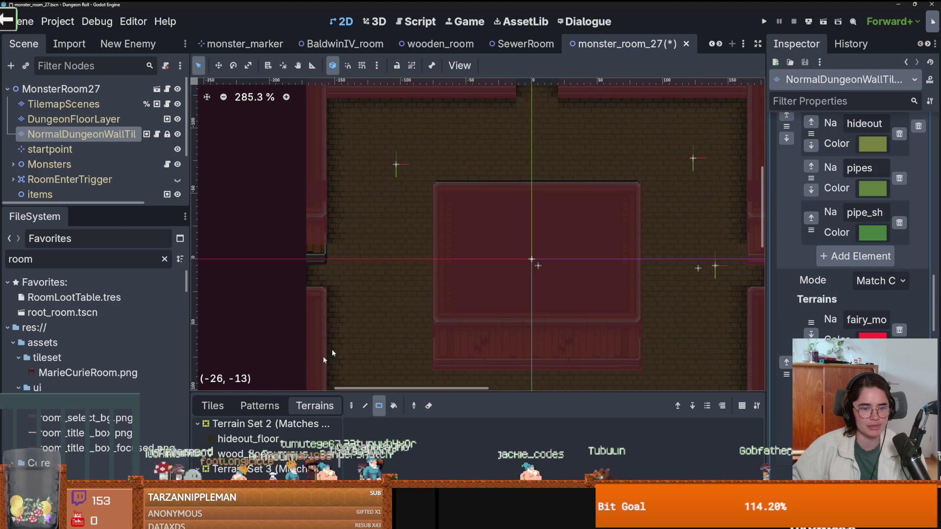
pyautogui.click(214, 406)
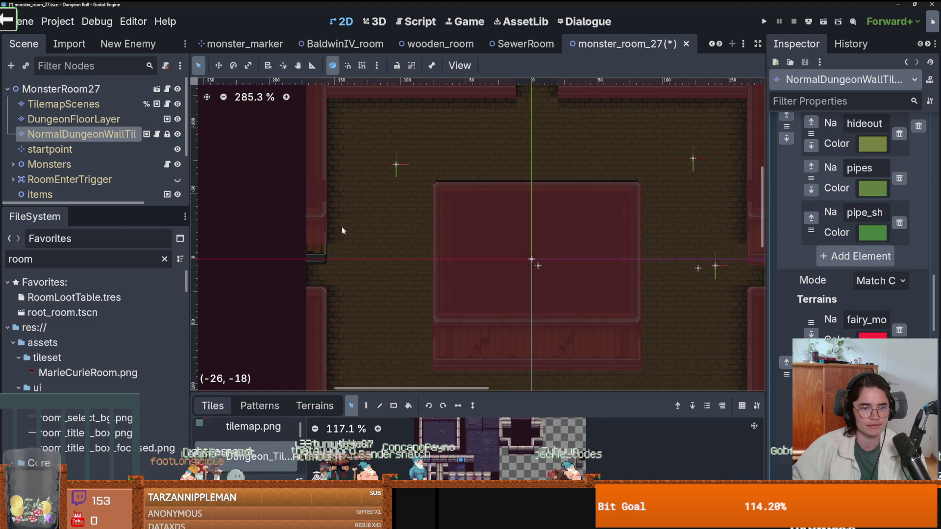
# Pick the wall cell at the right-side opening and save the room scene
pyautogui.hscroll(5, 448, 243)
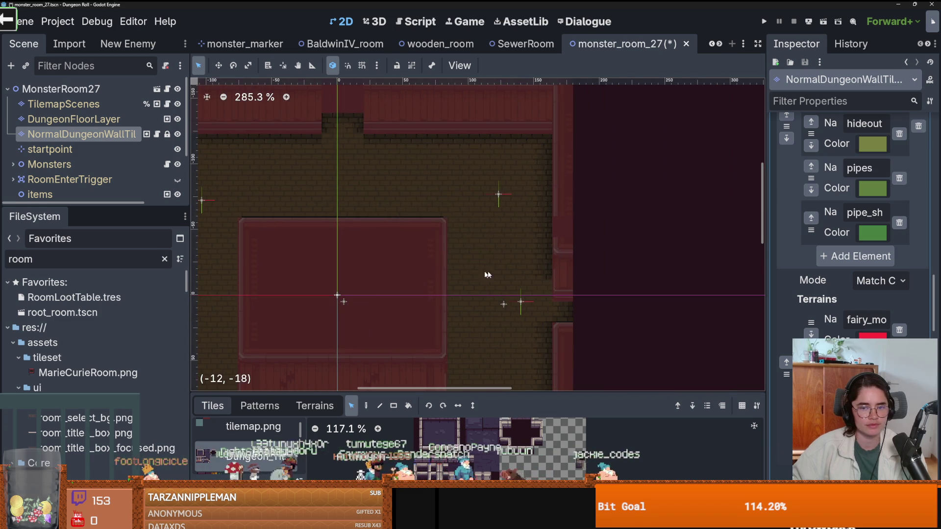
pyautogui.click(584, 251)
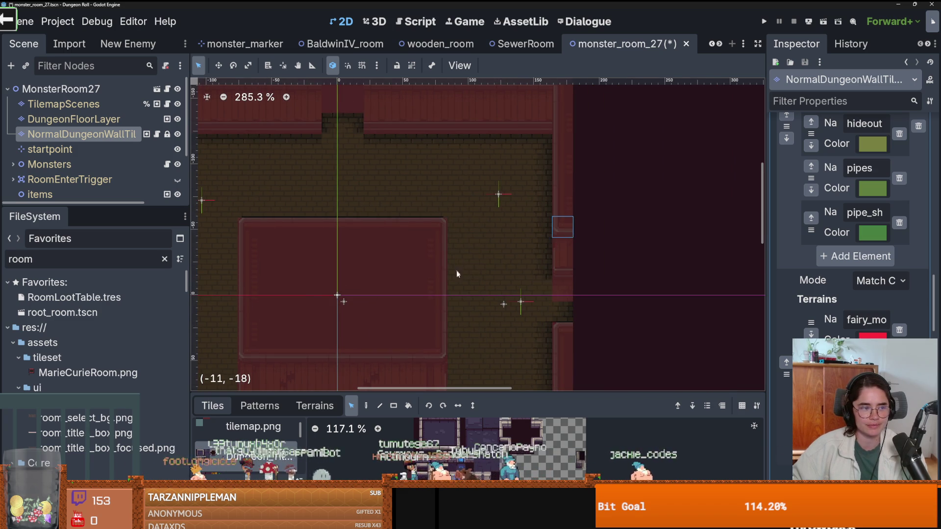
pyautogui.scroll(-2, 456, 271)
pyautogui.scroll(2, 485, 310)
pyautogui.hotkey('ctrl', 's')
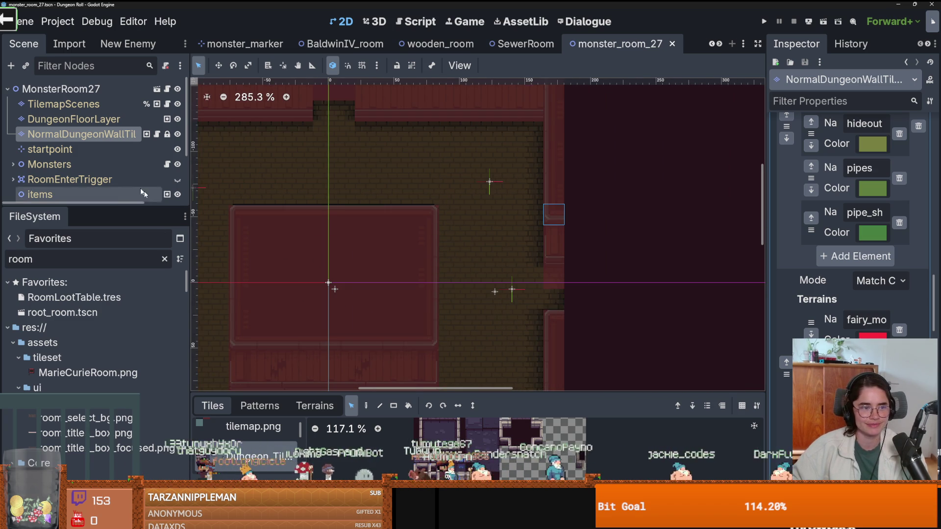
# Paint a single collision tile at the right doorway (22,11) on CollTileMapLayer, then save and run
pyautogui.moveTo(88, 205); pyautogui.dragTo(89, 421)
pyautogui.click(69, 255)
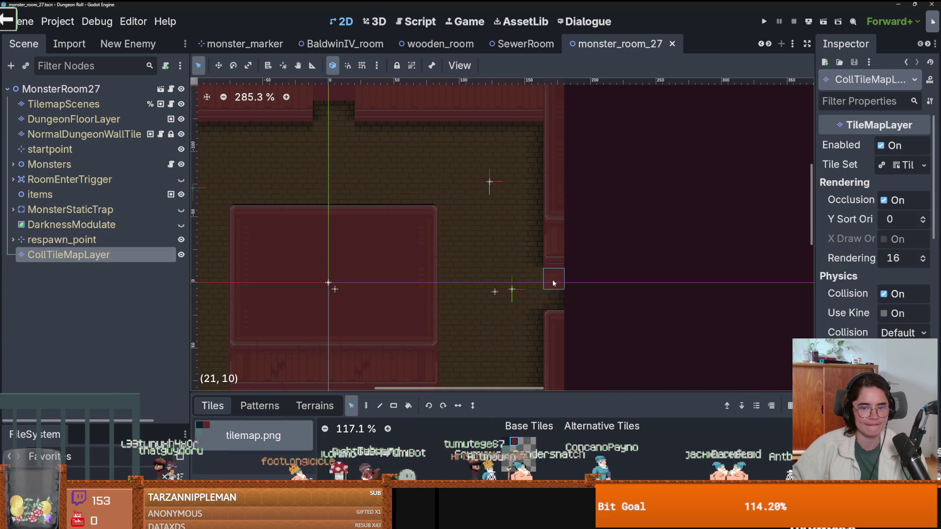
pyautogui.click(366, 406)
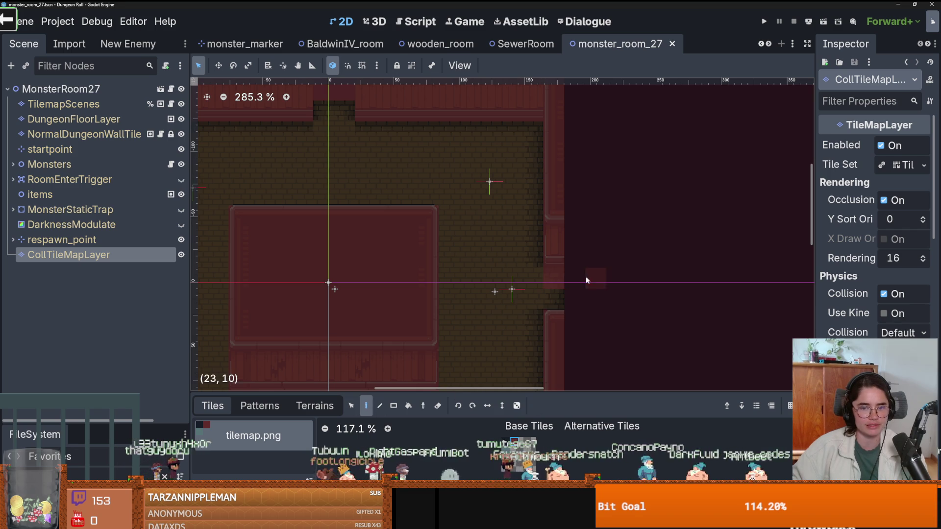
pyautogui.click(575, 299)
pyautogui.press('F5')
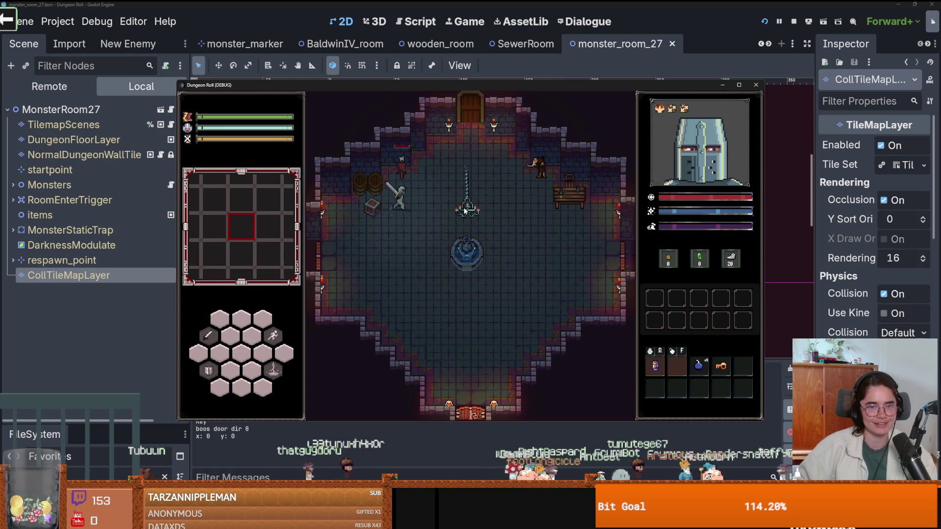
# Walk through the top door, attack the goblin, and move along the room's left and top edges
pyautogui.press('w')
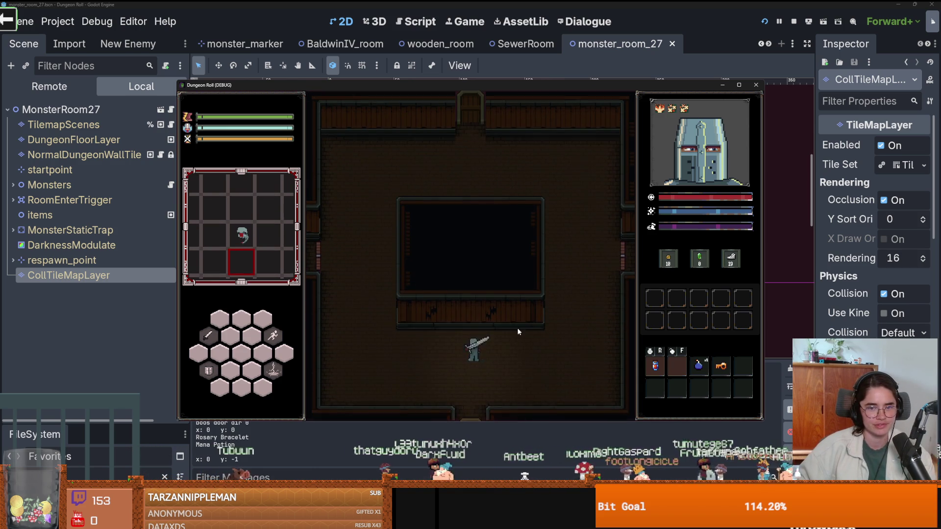
pyautogui.press('a')
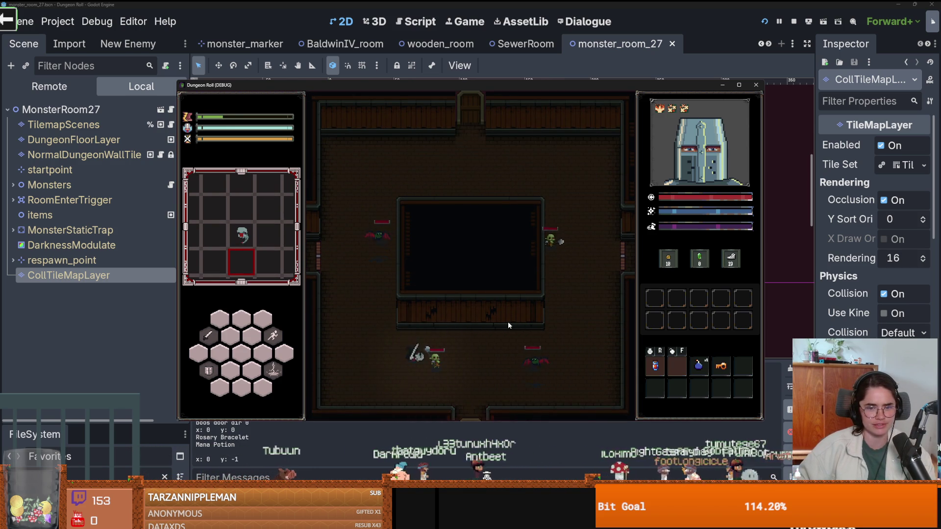
pyautogui.press('w')
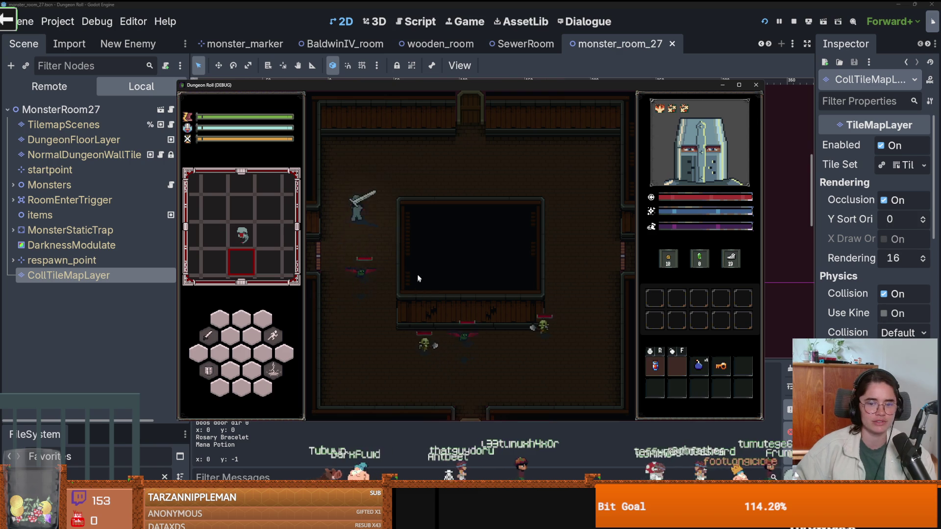
pyautogui.press('d')
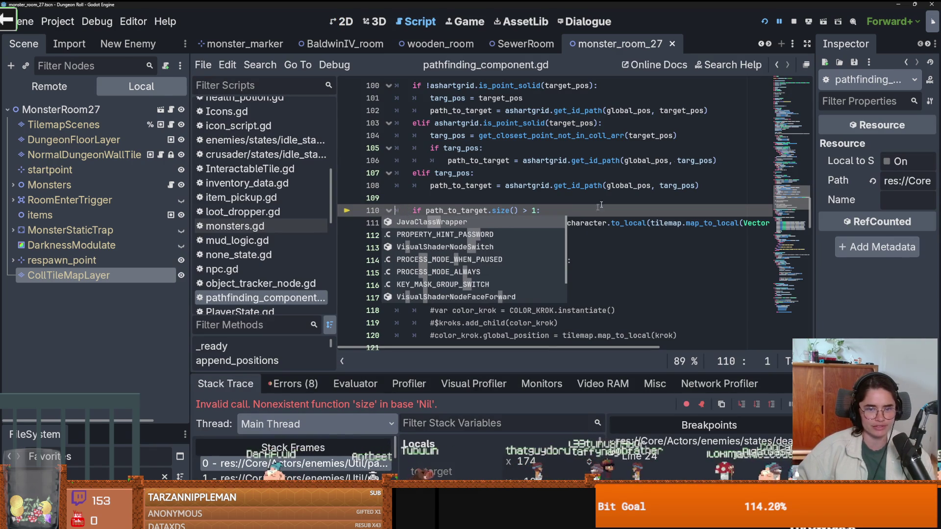
# Stop the running game and switch from the script editor back to monster_room_27's 2D view
pyautogui.click(793, 21)
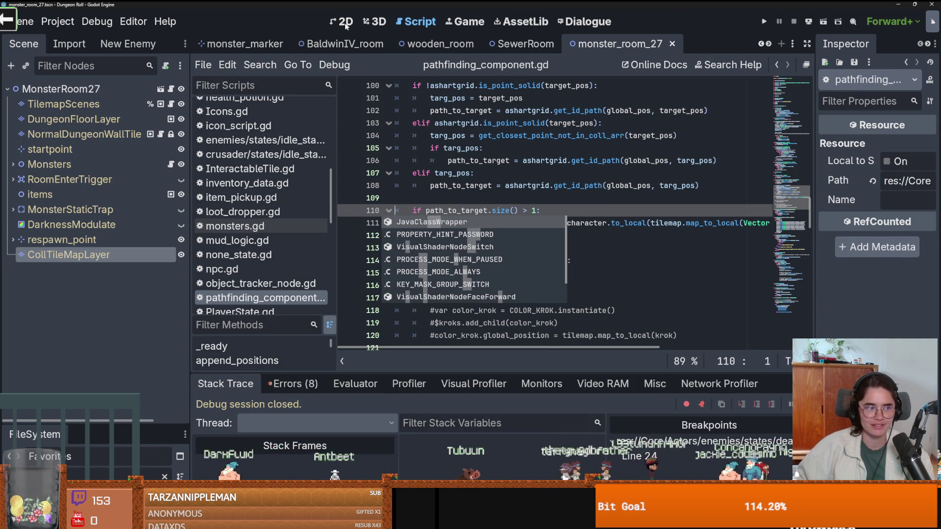
pyautogui.click(344, 24)
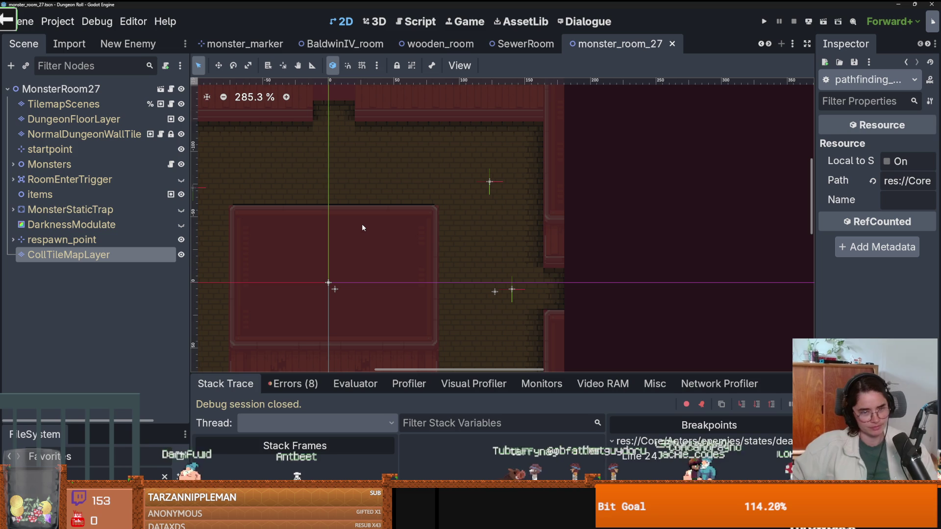